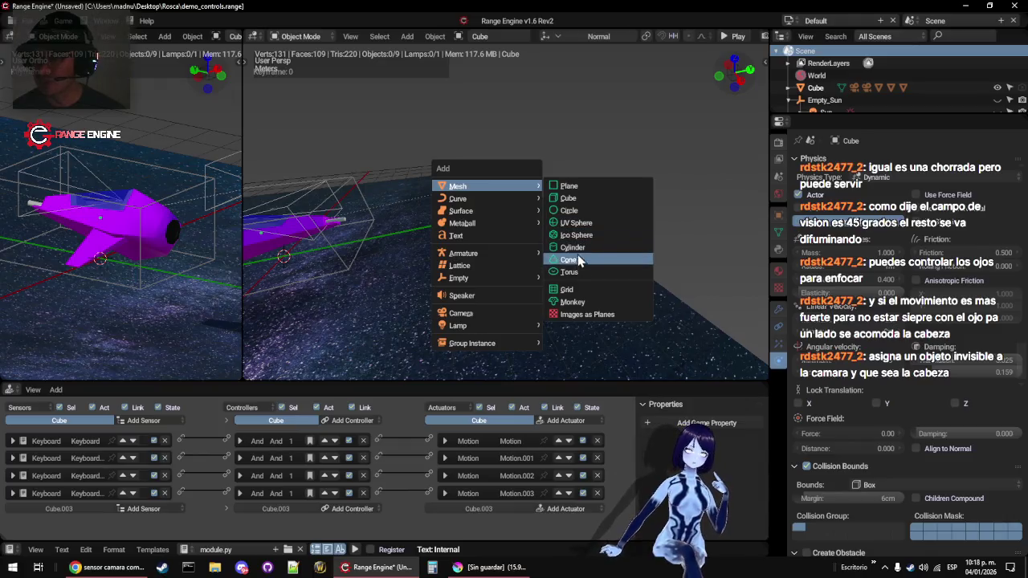
Stretch the new cylinder along Z and position it at the far end of the ground plane
{"action": "key", "text": "s"}
{"action": "key", "text": "z"}
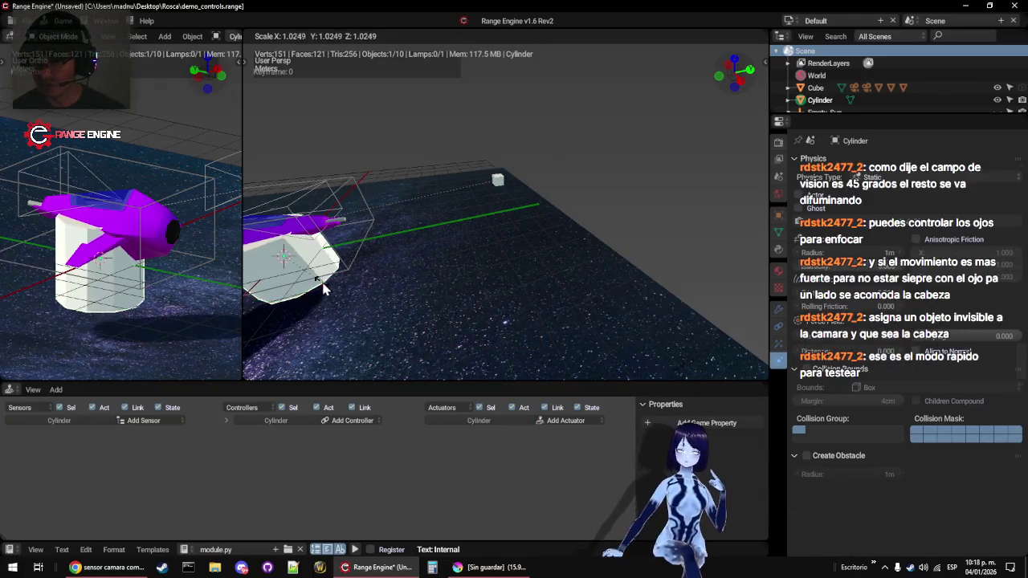
{"action": "left_click", "coordinate": [367, 316]}
{"action": "key", "text": "g"}
{"action": "key", "text": "x"}
{"action": "left_click", "coordinate": [411, 313]}
{"action": "key", "text": "r"}
{"action": "key", "text": "x"}
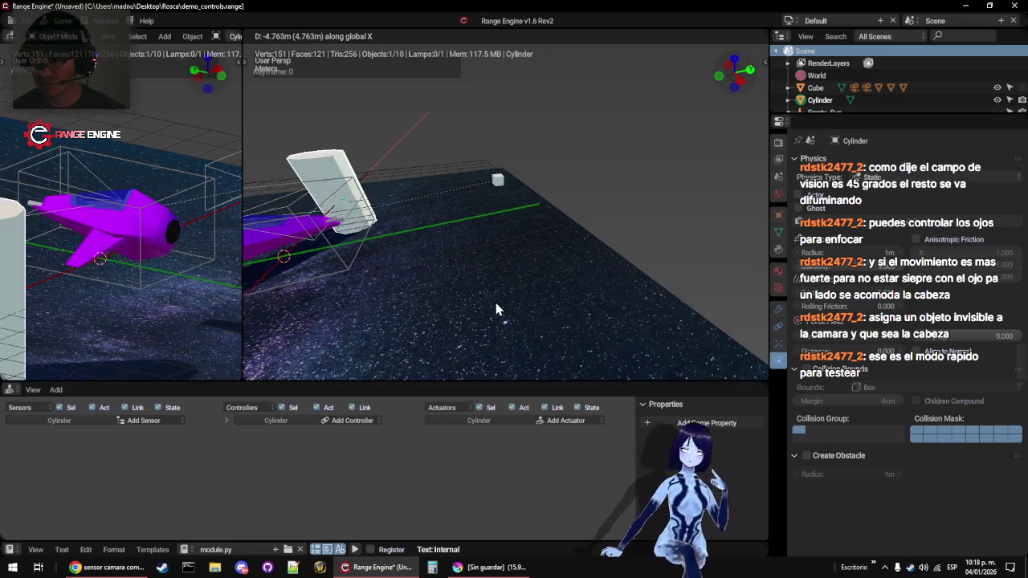
{"action": "left_click", "coordinate": [434, 305]}
{"action": "key", "text": "g"}
{"action": "key", "text": "y"}
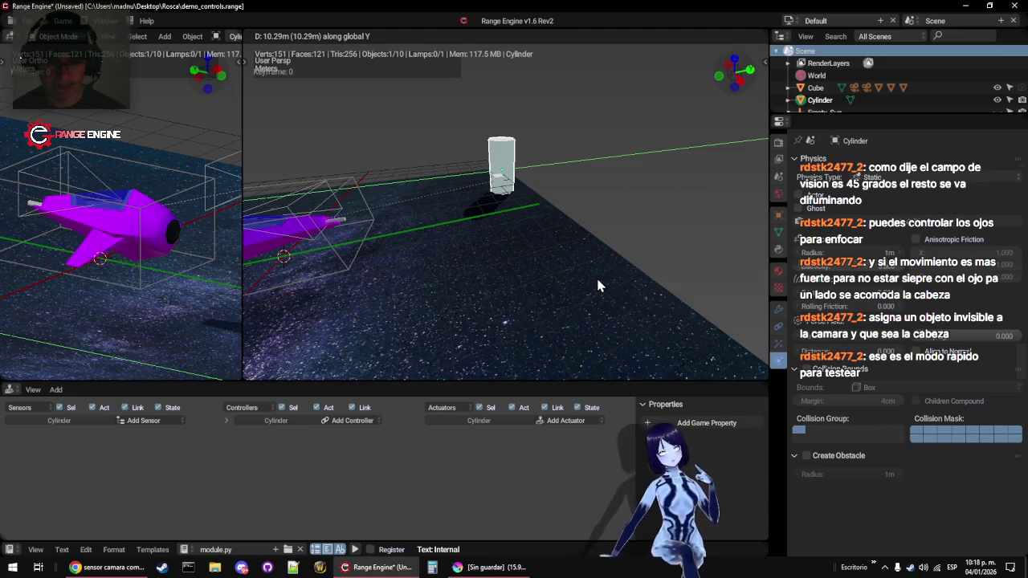
{"action": "left_click", "coordinate": [625, 281]}
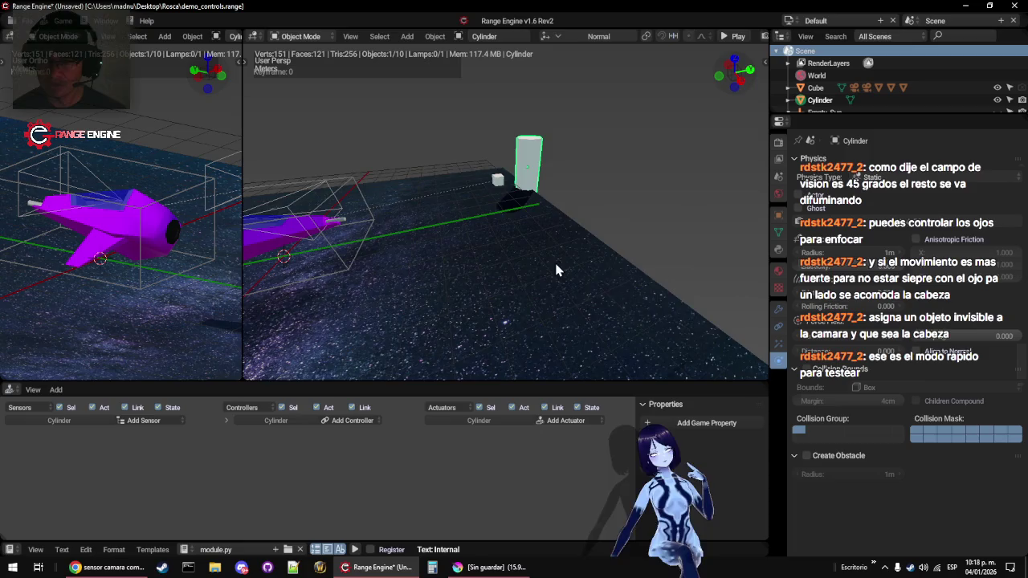
Duplicate the pillar as Cylinder.001 and move it 12.19 m along X beside the ship
{"action": "key", "text": "shift+d"}
{"action": "key", "text": "x"}
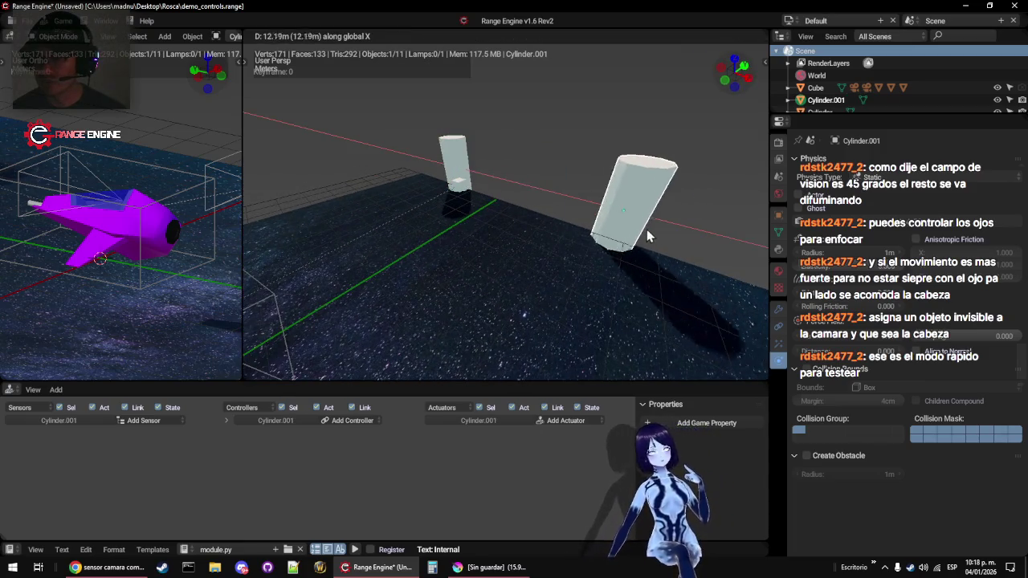
{"action": "left_click", "coordinate": [664, 237]}
Orbit around the ship and select the camera Camera.001
{"action": "mouse_move", "coordinate": [507, 240]}
{"action": "left_mouse_down"}
{"action": "mouse_move", "coordinate": [584, 225]}
{"action": "mouse_move", "coordinate": [472, 246]}
{"action": "left_mouse_up"}
{"action": "mouse_move", "coordinate": [487, 286]}
{"action": "left_mouse_down"}
{"action": "mouse_move", "coordinate": [550, 242]}
{"action": "mouse_move", "coordinate": [517, 258]}
{"action": "mouse_move", "coordinate": [531, 250]}
{"action": "left_mouse_up"}
{"action": "left_click", "coordinate": [551, 244]}
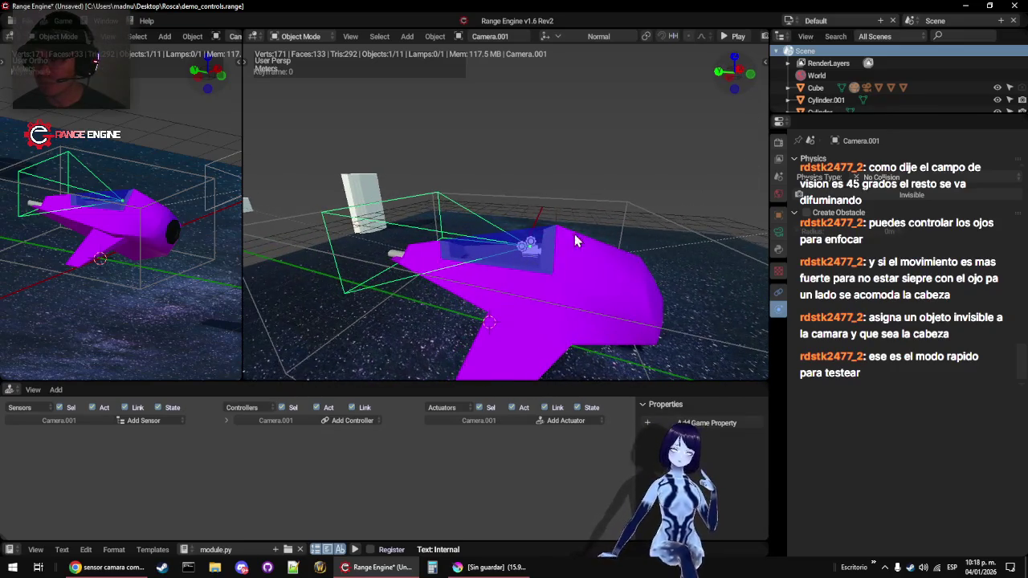
{"action": "left_click", "coordinate": [778, 231]}
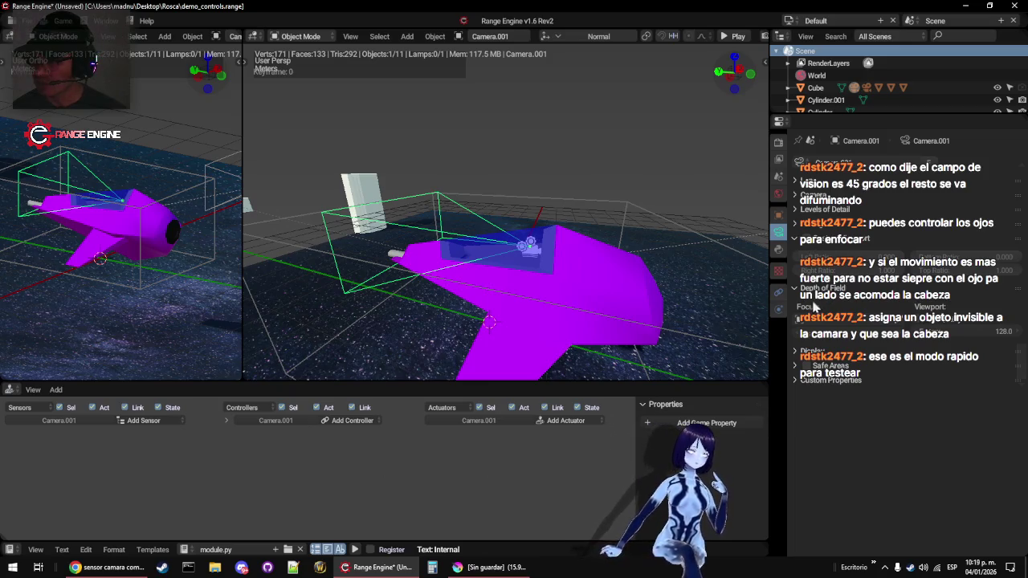
{"action": "left_click_drag", "start_coordinate": [466, 241], "coordinate": [429, 221]}
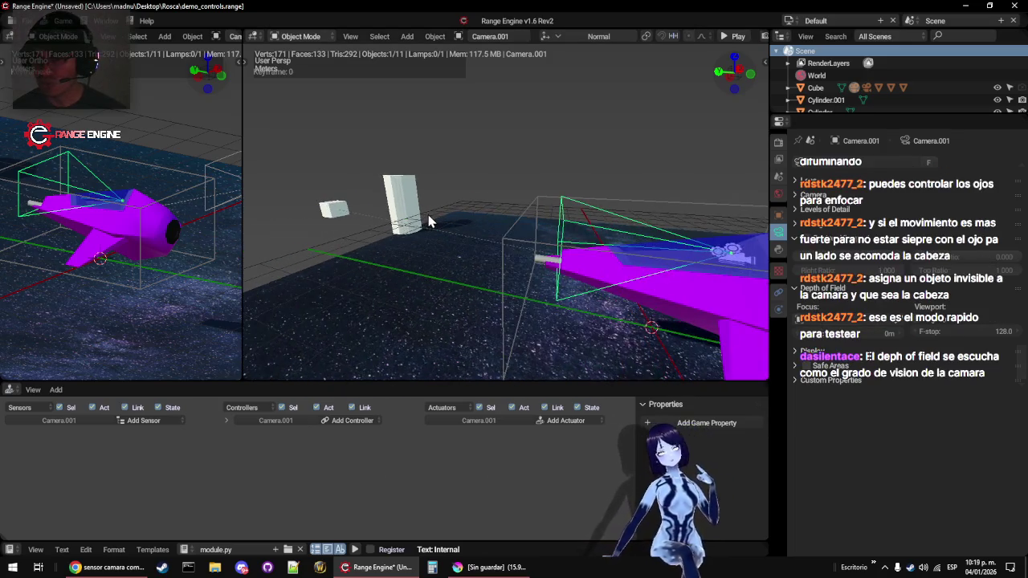
{"action": "left_click", "coordinate": [330, 210]}
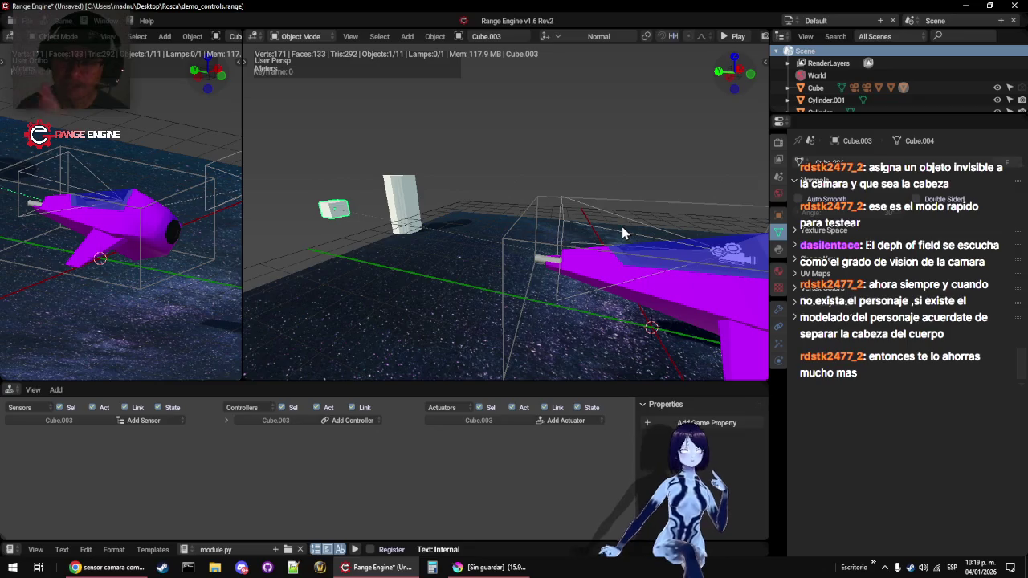
Select Camera.001 after briefly checking the ship Cube
{"action": "left_click", "coordinate": [599, 233]}
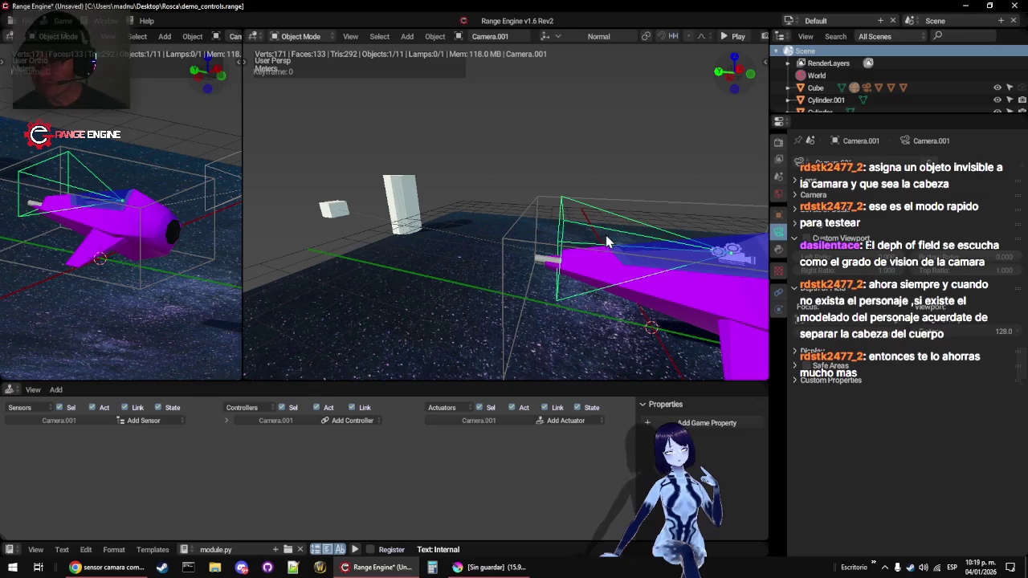
{"action": "left_click", "coordinate": [528, 207]}
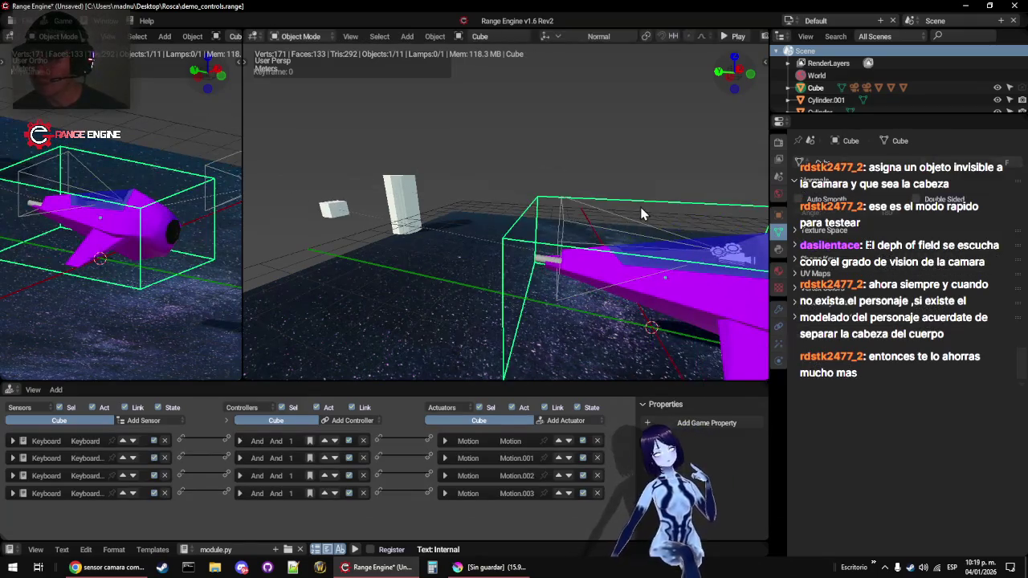
{"action": "left_click", "coordinate": [607, 221]}
In Camera.001's Relations Extras, enable Slow Parent with an offset of 24
{"action": "left_click", "coordinate": [778, 216]}
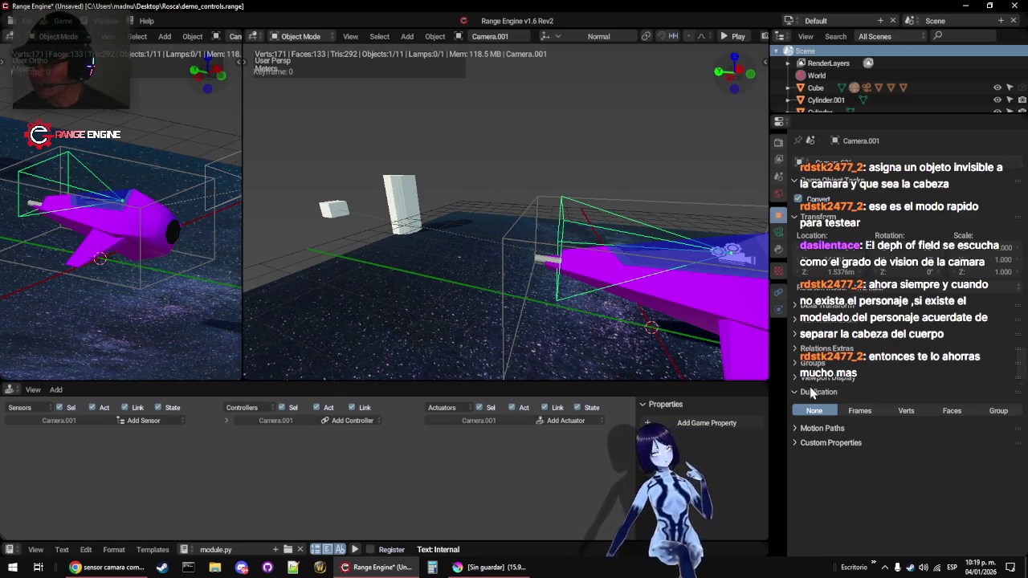
{"action": "left_click", "coordinate": [831, 350]}
{"action": "left_click", "coordinate": [800, 367]}
{"action": "left_click", "coordinate": [895, 381]}
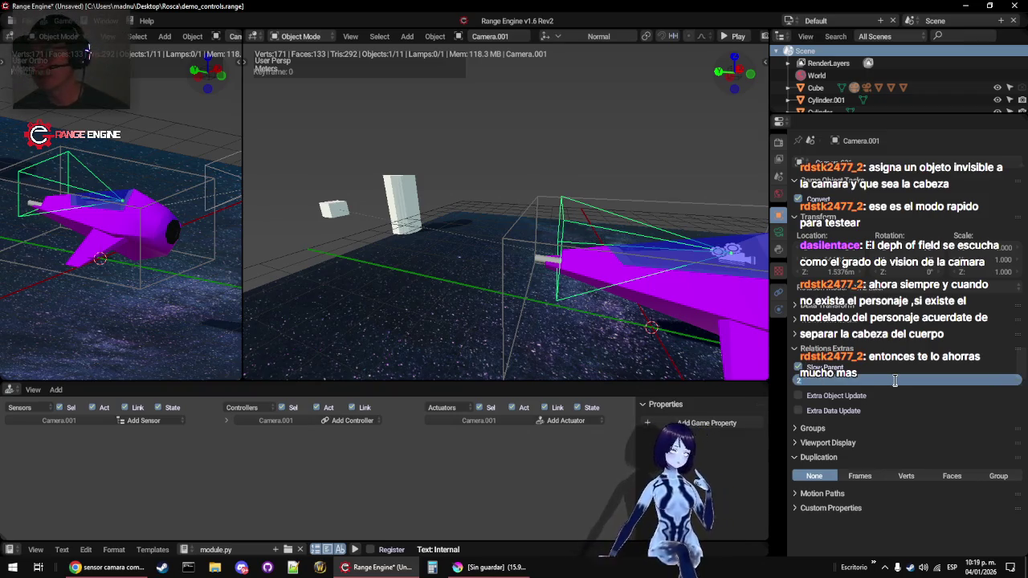
{"action": "type", "text": "4"}
{"action": "key", "text": "Return"}
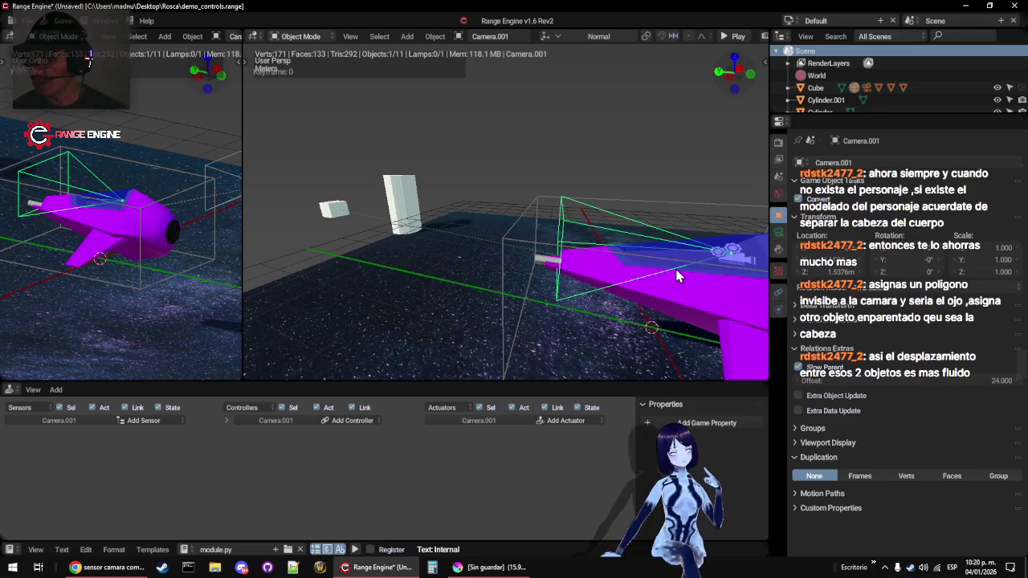
Play-test through Camera.001, then set the Slow Parent offset to 4 and test again
{"action": "key", "text": "KP_0"}
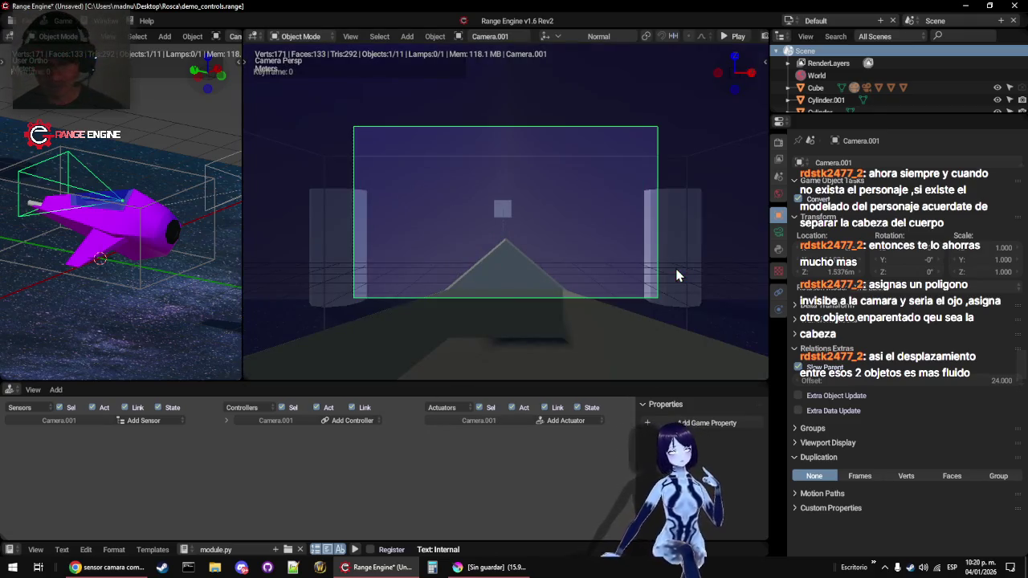
{"action": "key", "text": "p"}
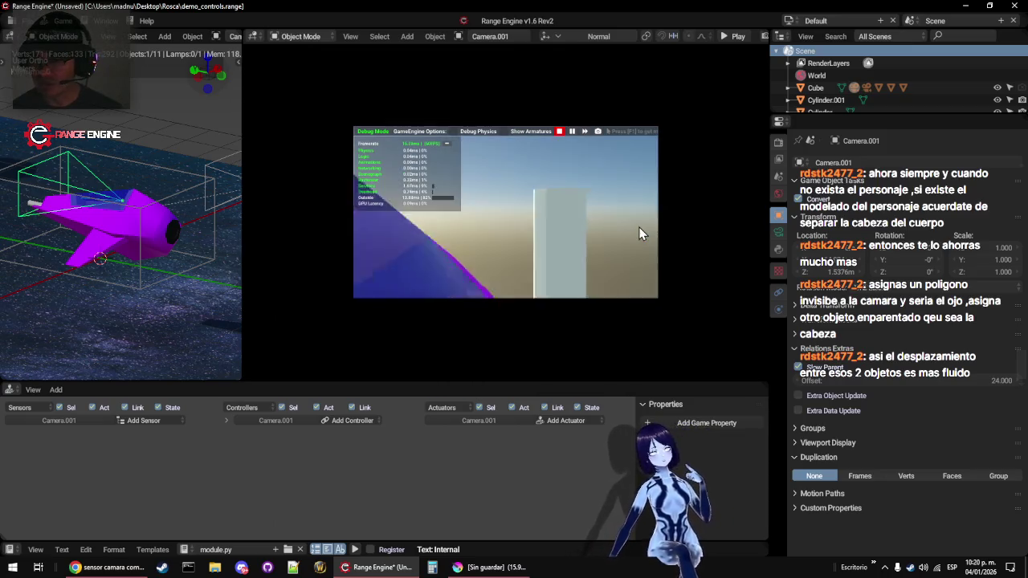
{"action": "key", "text": "Escape"}
{"action": "left_click", "coordinate": [989, 381]}
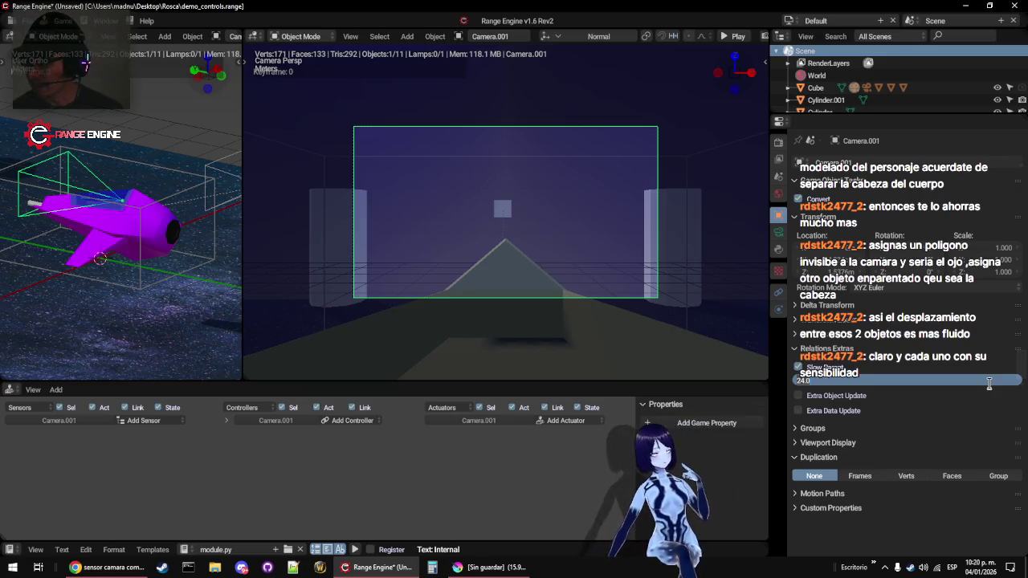
{"action": "key", "text": "Return"}
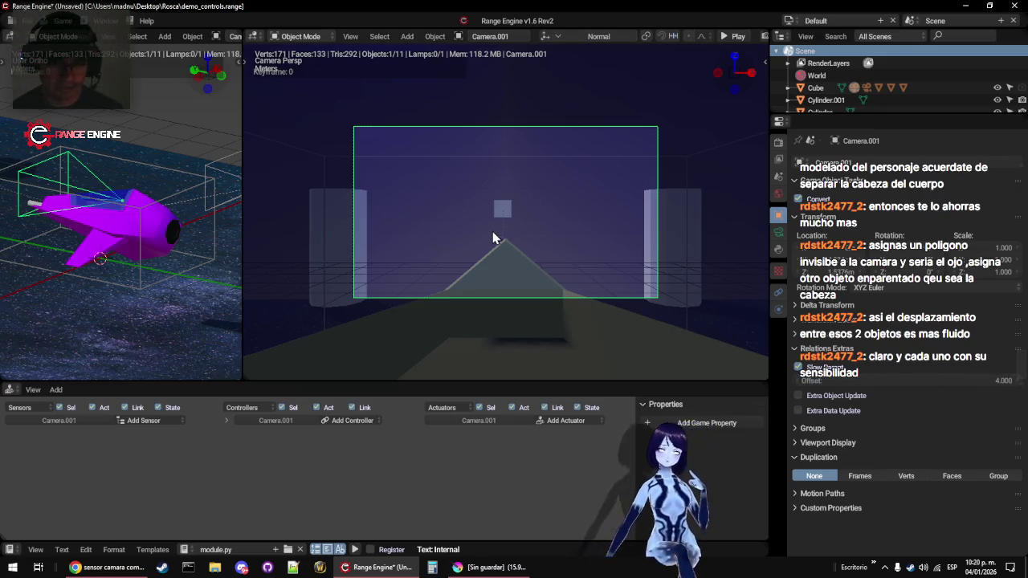
{"action": "key", "text": "p"}
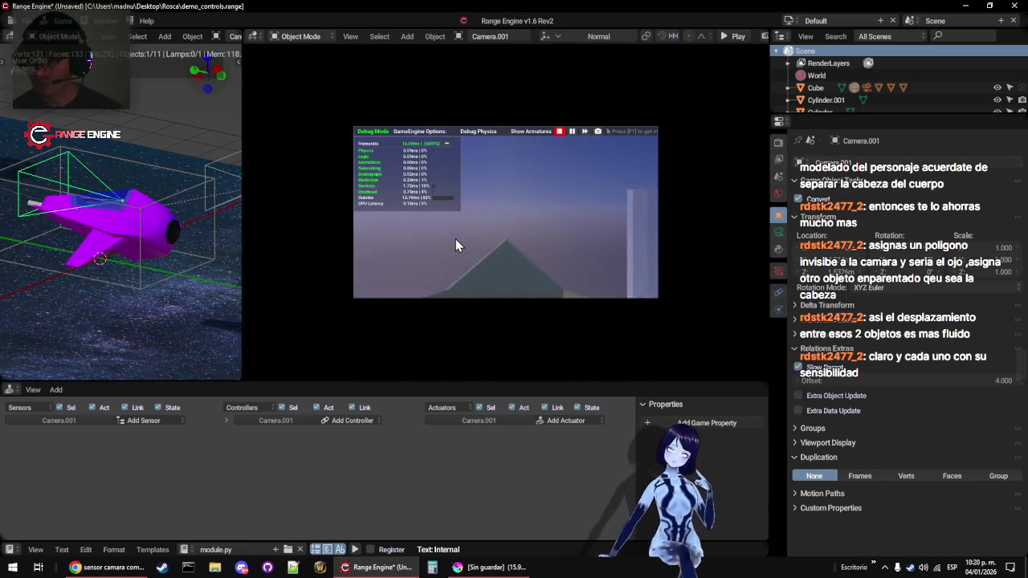
{"action": "key", "text": "Escape"}
Play-test with Slow Parent offset 1, then again with offset 0.1
{"action": "left_click", "coordinate": [956, 378]}
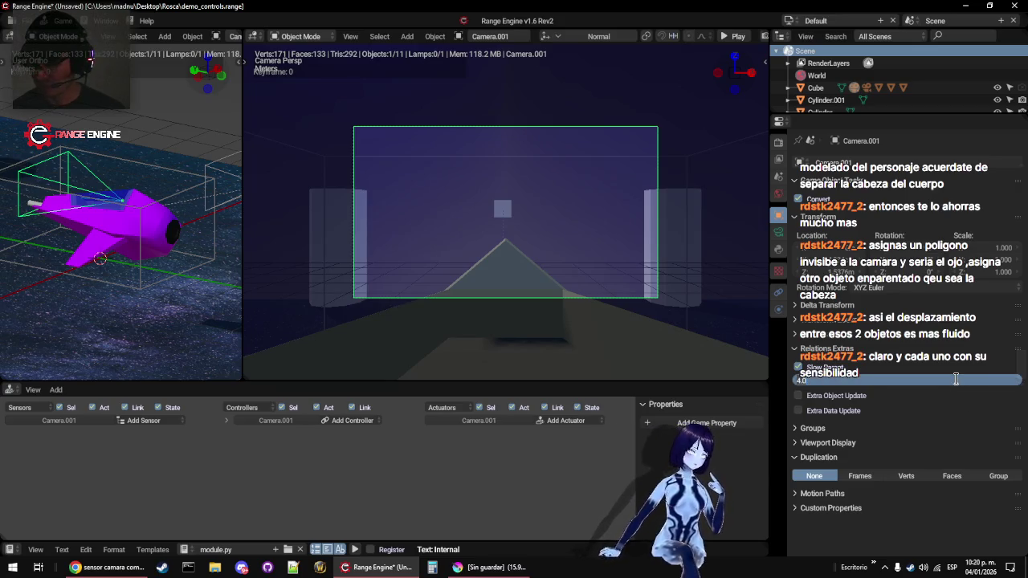
{"action": "type", "text": "1"}
{"action": "key", "text": "Return"}
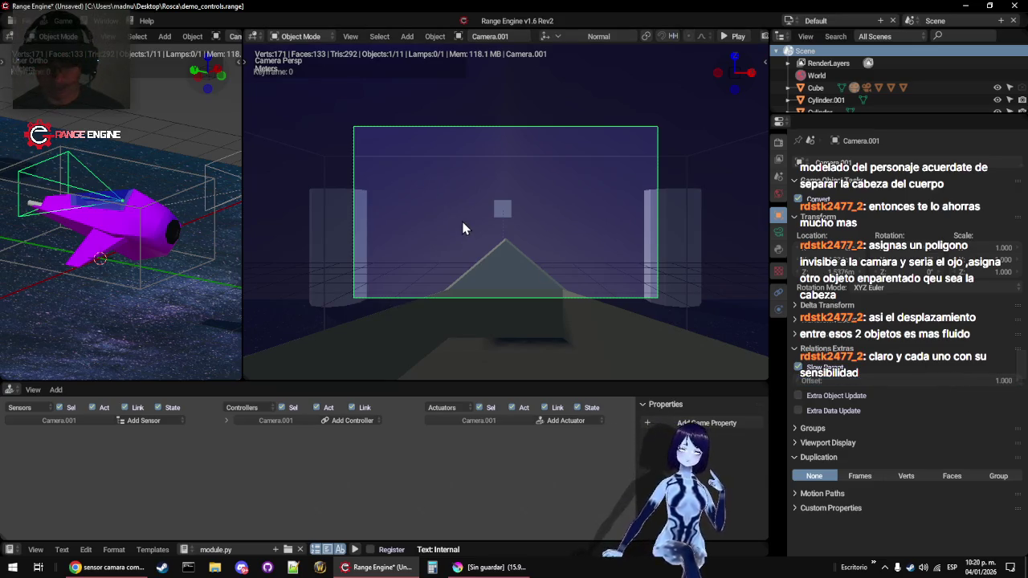
{"action": "key", "text": "p"}
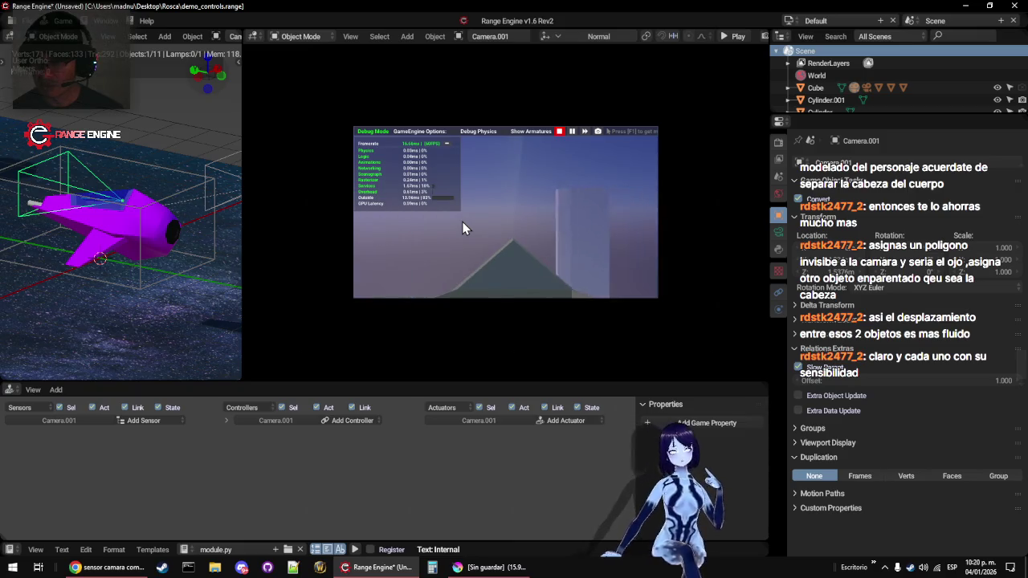
{"action": "key", "text": "Escape"}
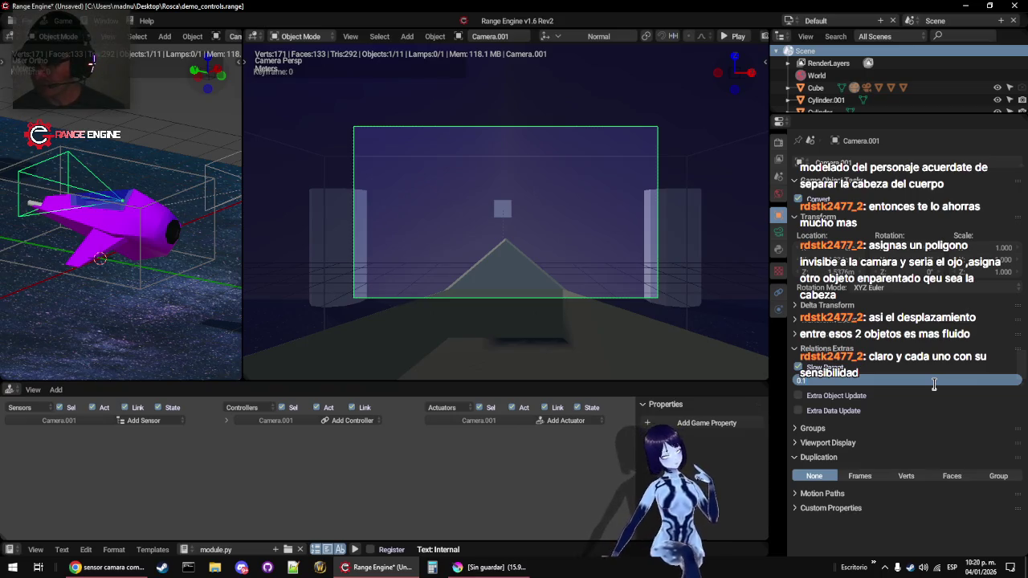
{"action": "key", "text": "Return"}
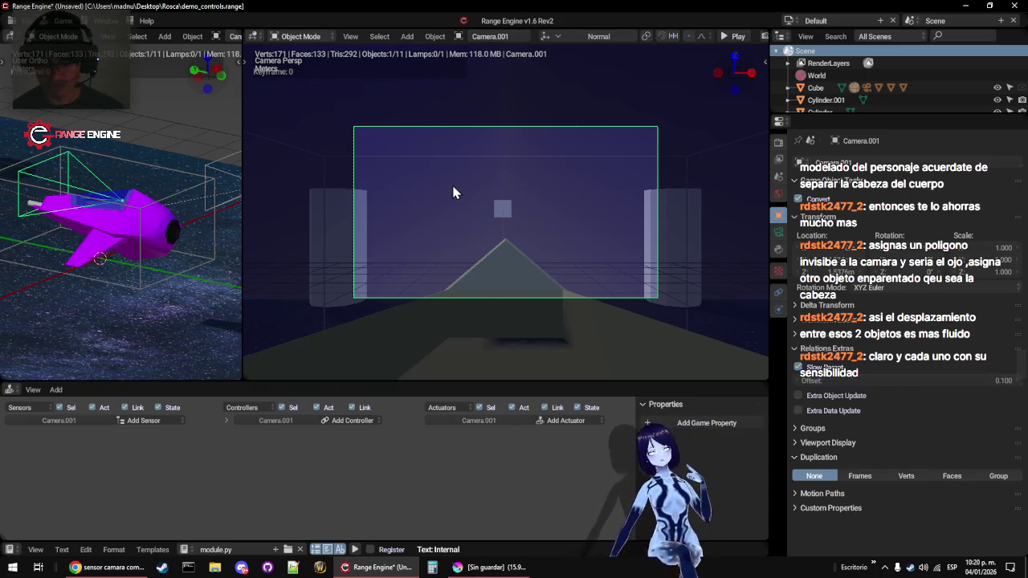
{"action": "key", "text": "p"}
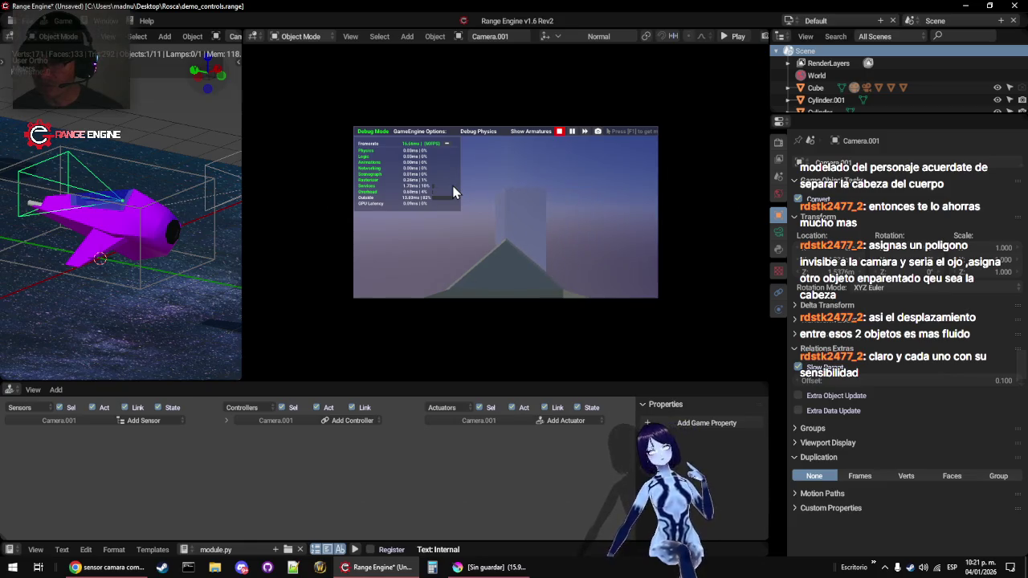
{"action": "key", "text": "Escape"}
{"action": "mouse_move", "coordinate": [406, 232]}
{"action": "left_mouse_down"}
{"action": "mouse_move", "coordinate": [447, 263]}
{"action": "mouse_move", "coordinate": [569, 254]}
{"action": "left_mouse_up"}
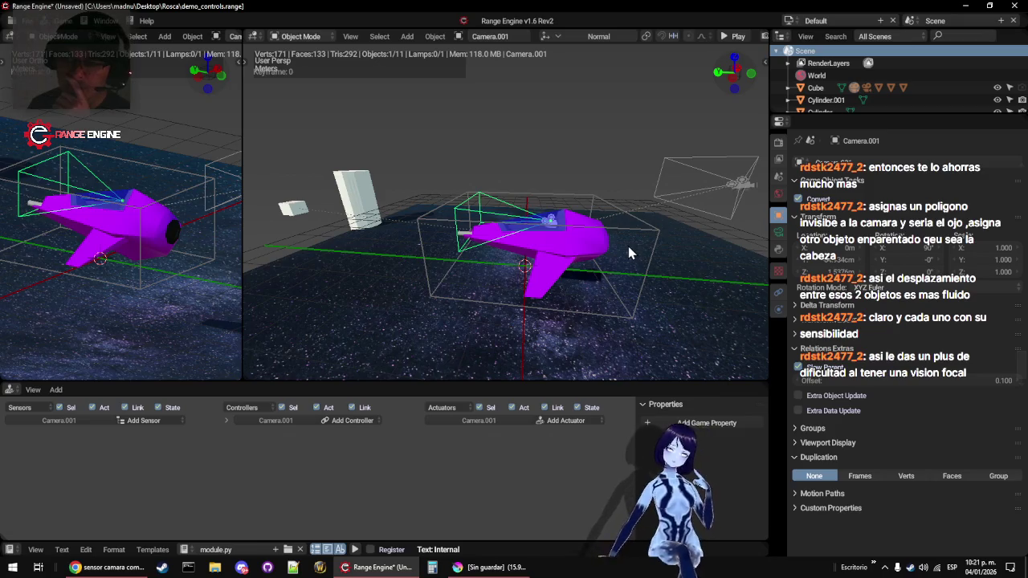
Enter a Slow Parent offset of 0.5, then run and stop the game through Camera.001
{"action": "left_click", "coordinate": [914, 382]}
{"action": "type", "text": "0.5"}
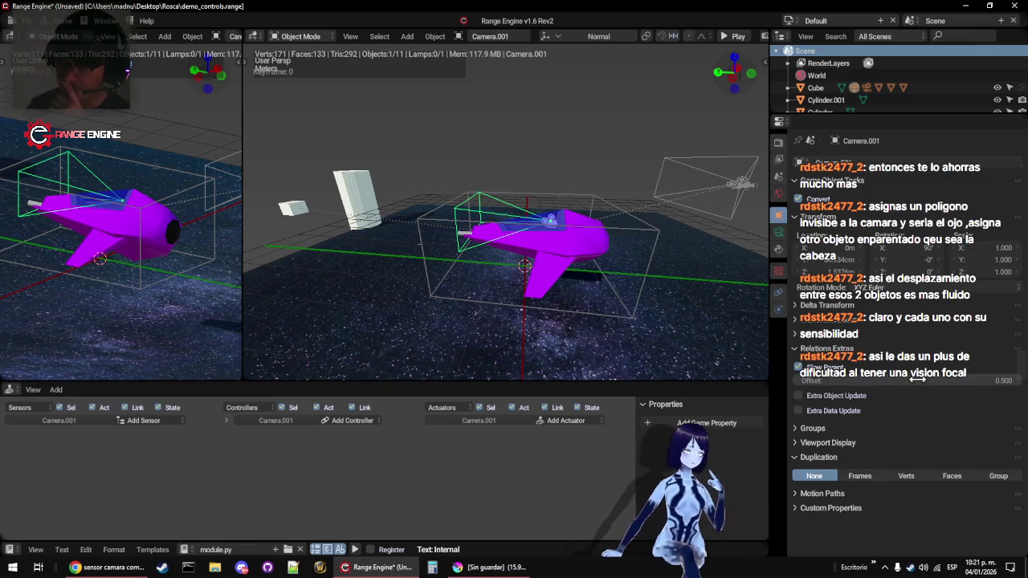
{"action": "key", "text": "Return"}
{"action": "key", "text": "KP_0"}
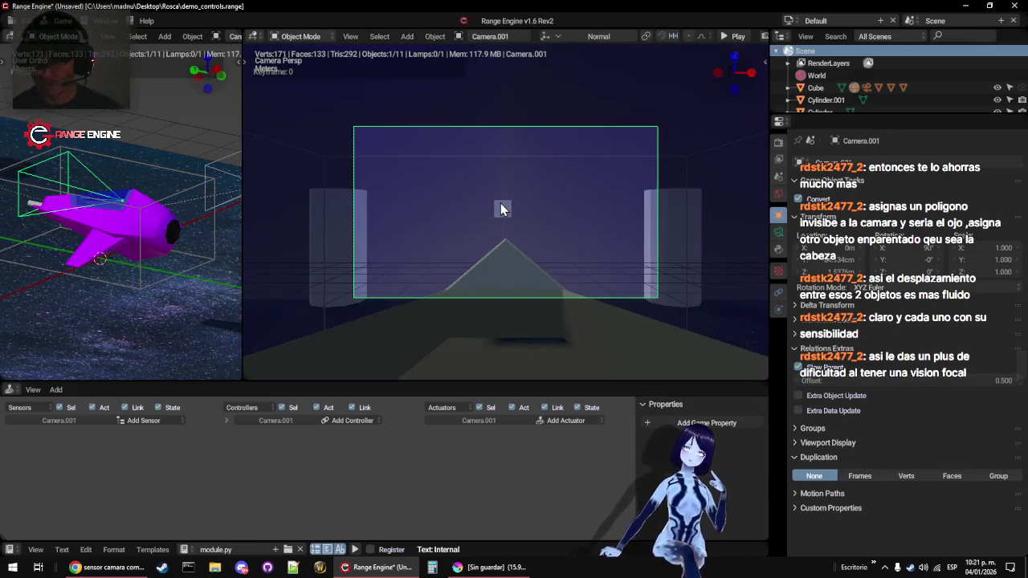
{"action": "key", "text": "p"}
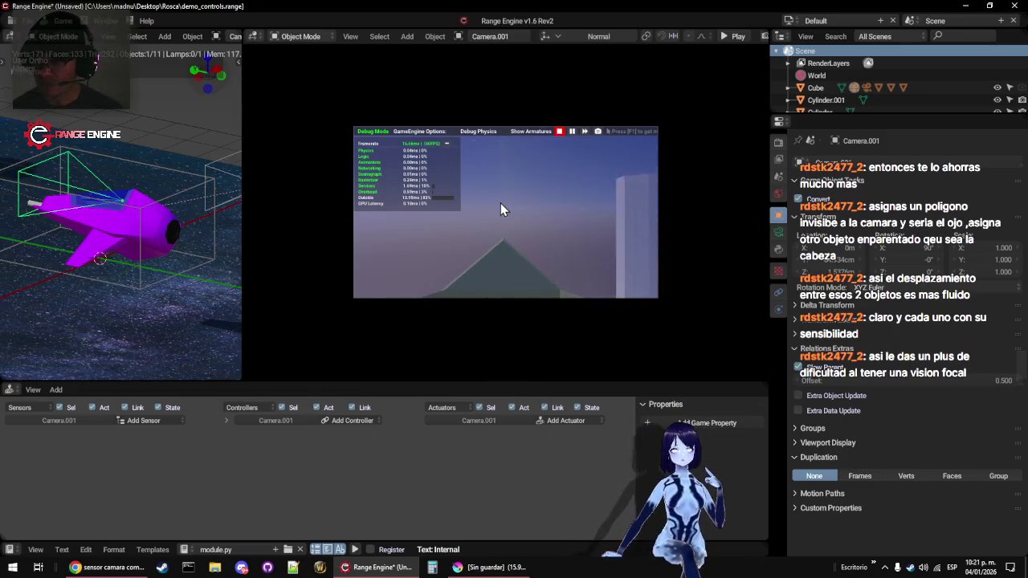
{"action": "key", "text": "Escape"}
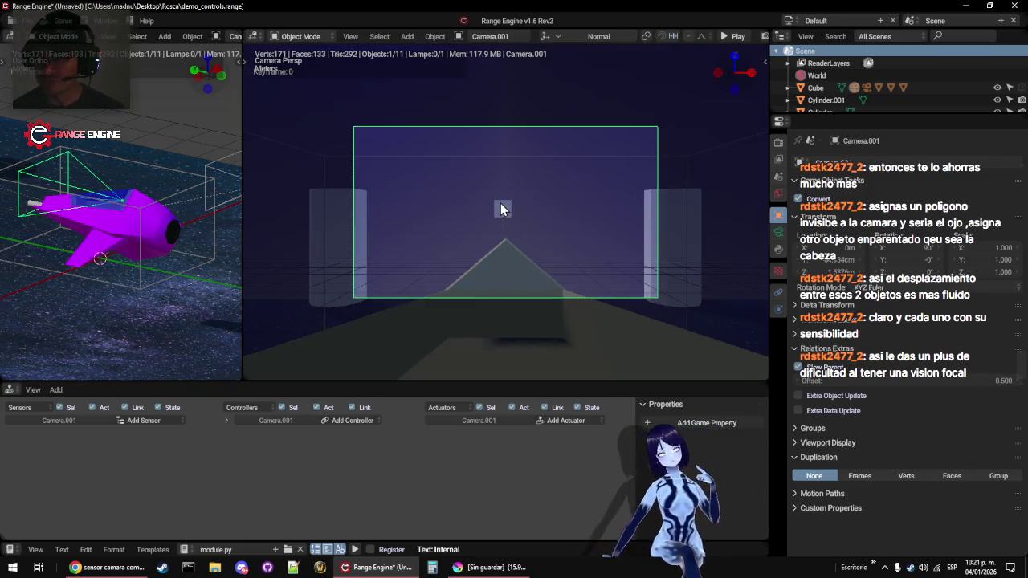
{"action": "key", "text": "Home"}
{"action": "mouse_move", "coordinate": [457, 301]}
{"action": "left_mouse_down"}
{"action": "mouse_move", "coordinate": [473, 252]}
{"action": "mouse_move", "coordinate": [516, 252]}
{"action": "left_mouse_up"}
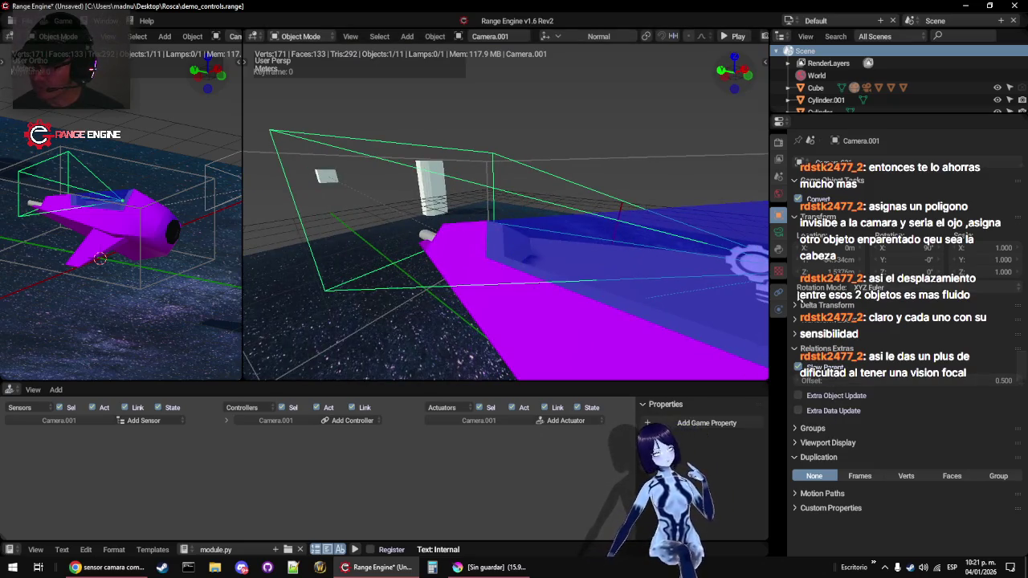
Choose a depth-of-field focus object in Camera.001's camera settings
{"action": "left_click", "coordinate": [778, 231]}
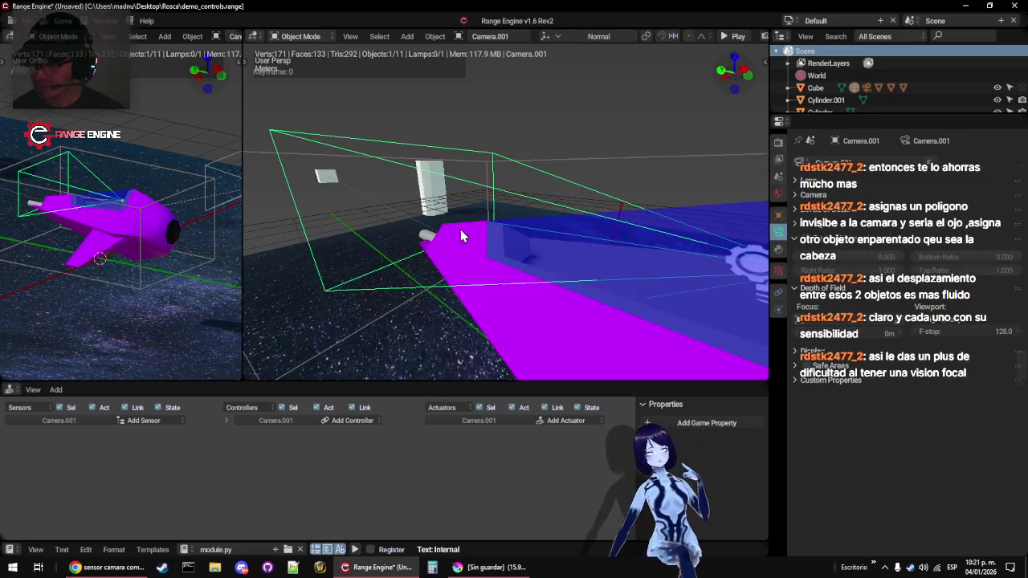
{"action": "left_click", "coordinate": [429, 205]}
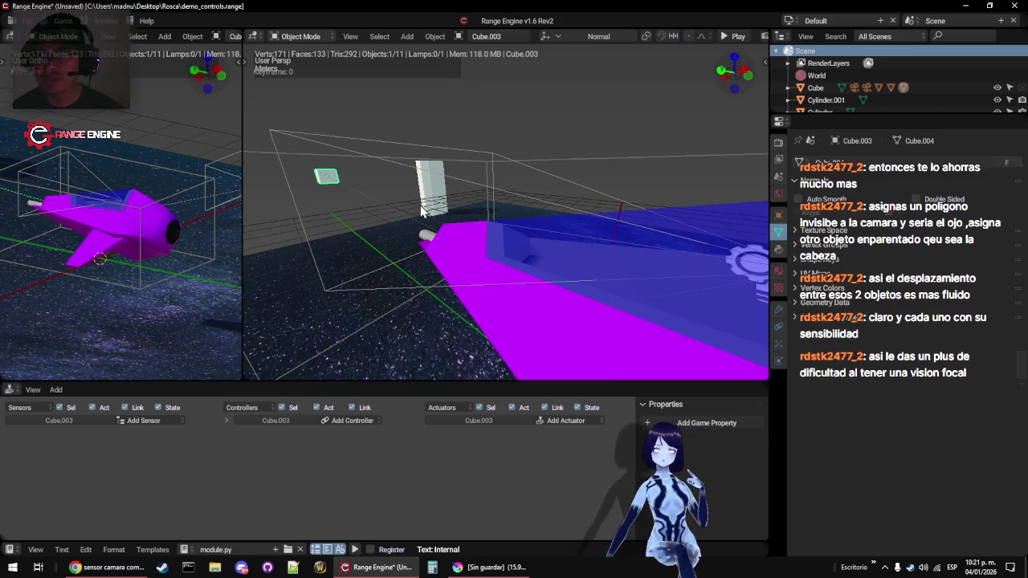
{"action": "left_click", "coordinate": [491, 150]}
{"action": "left_click", "coordinate": [851, 331]}
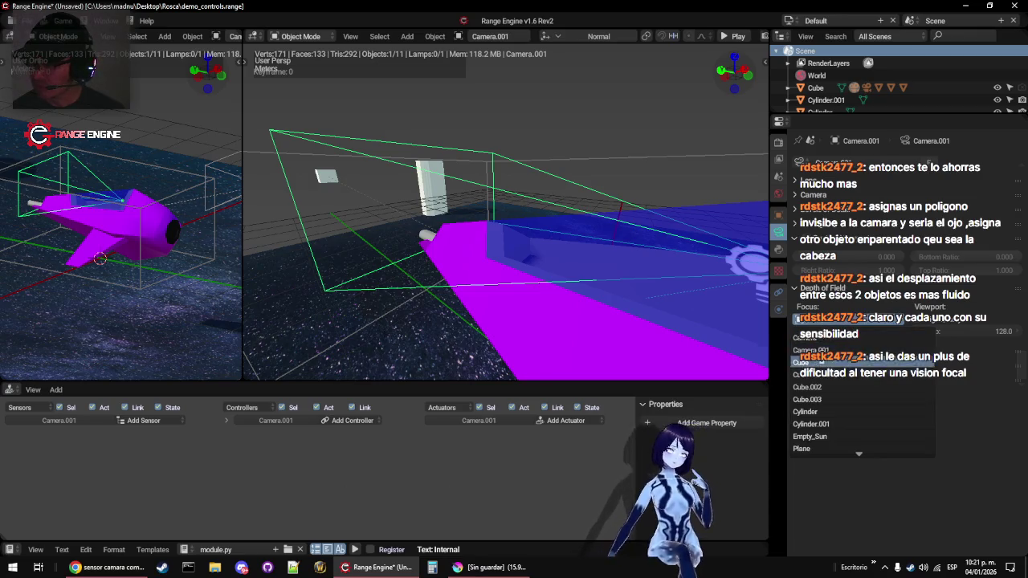
{"action": "left_click", "coordinate": [838, 400]}
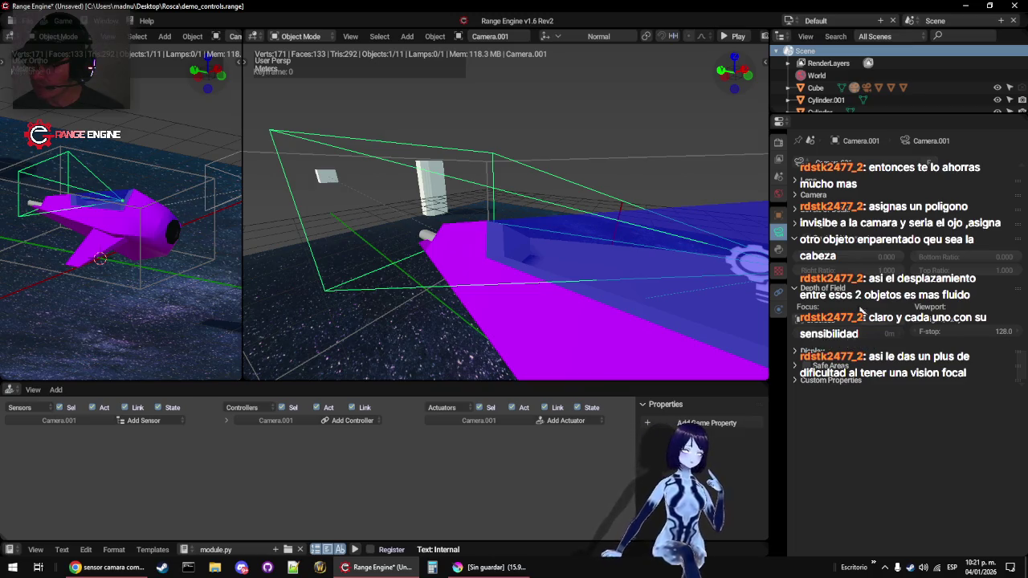
Play the game through Camera.001, flying the ship with W, A, S, D past the pillars
{"action": "key", "text": "KP_0"}
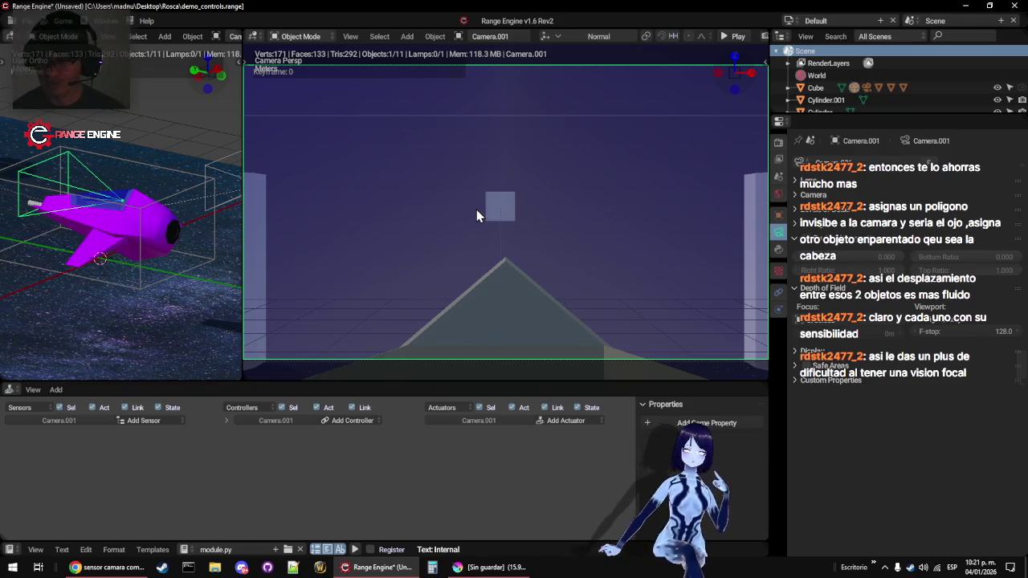
{"action": "key", "text": "p"}
{"action": "key", "text": "w"}
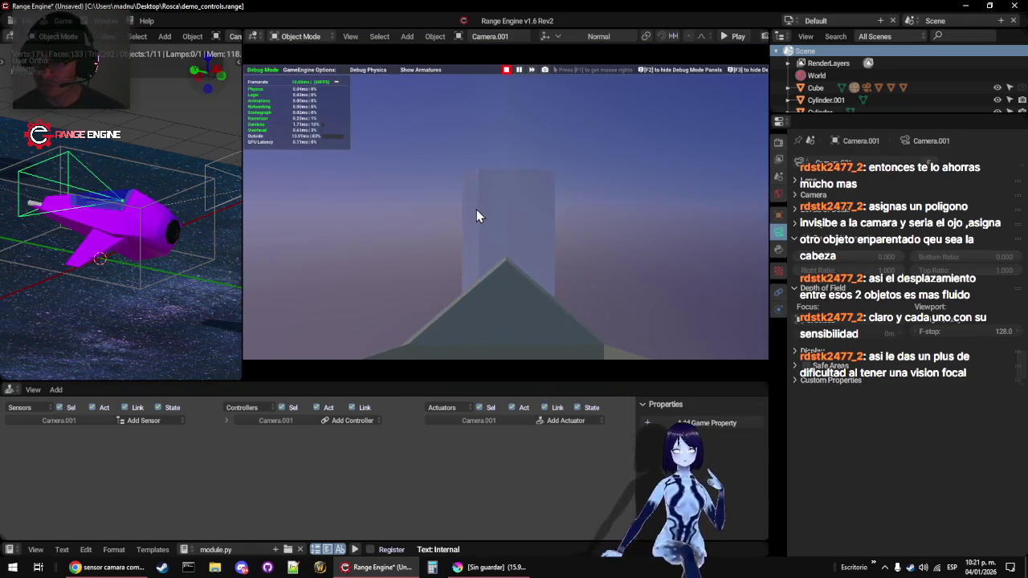
{"action": "key", "text": "s"}
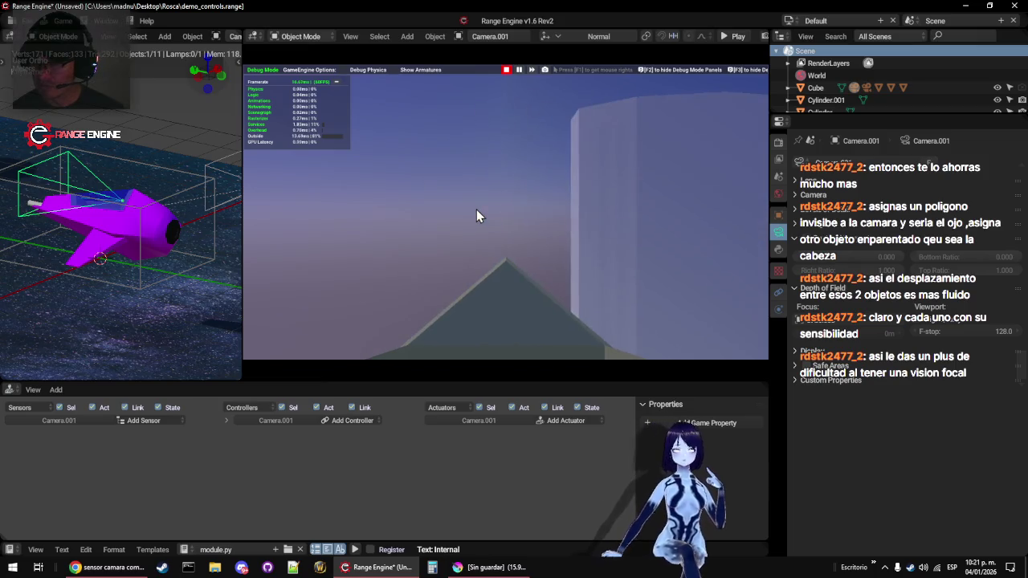
{"action": "key", "text": "a"}
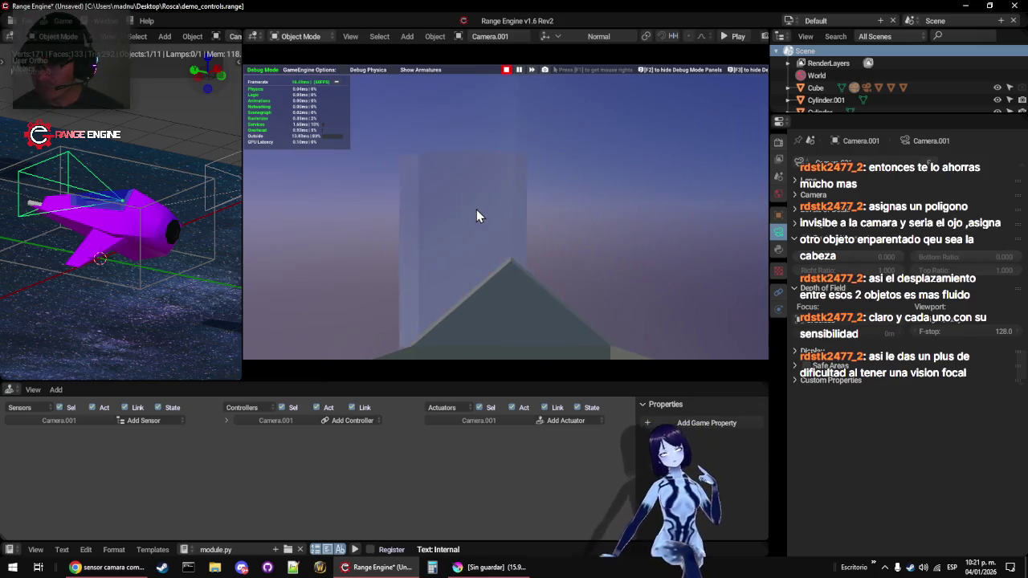
{"action": "key", "text": "d"}
{"action": "key", "text": "d"}
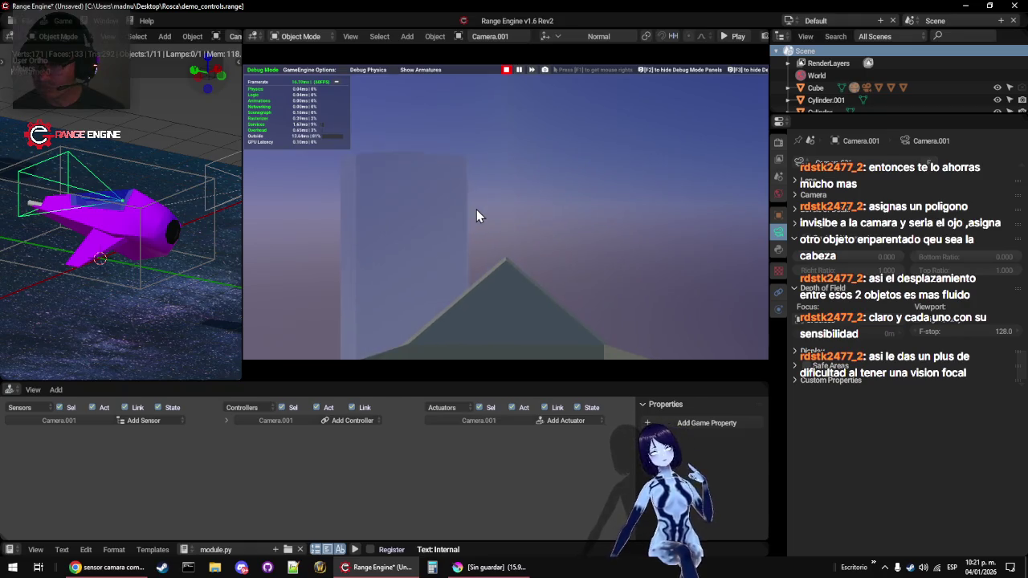
{"action": "key", "text": "a"}
{"action": "key", "text": "w"}
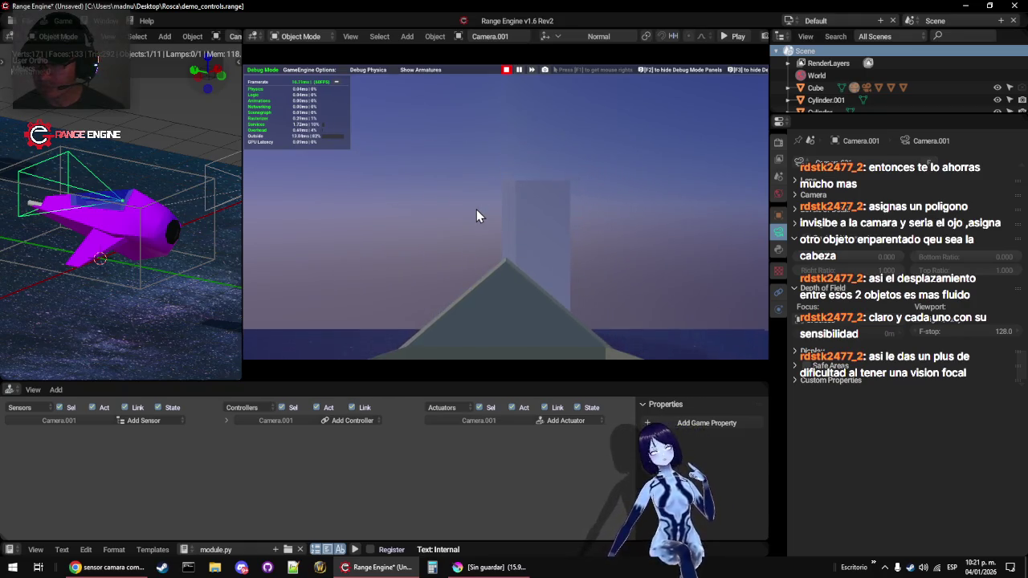
{"action": "key", "text": "w"}
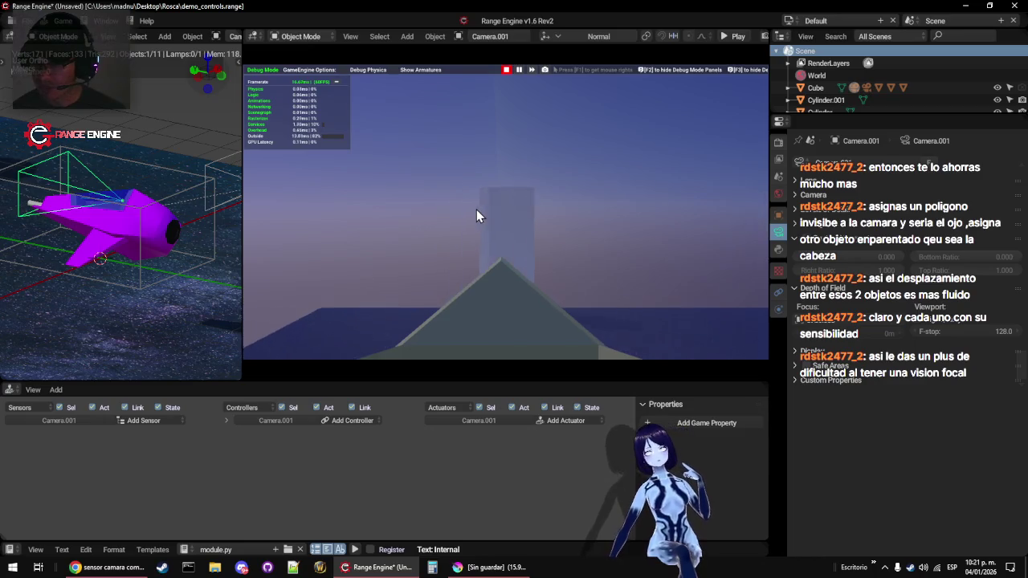
{"action": "key", "text": "Escape"}
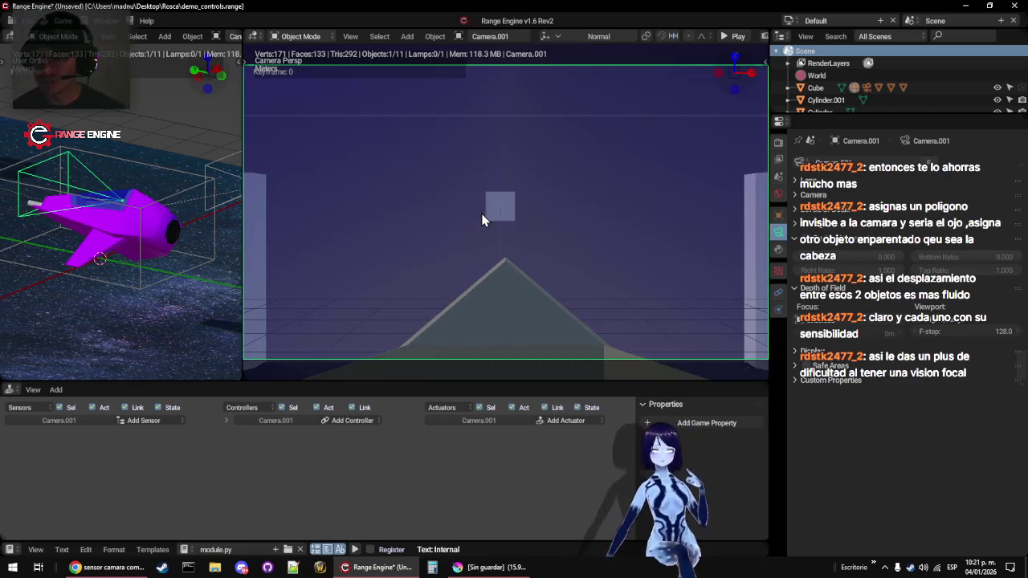
Maximize the 3D view, play-test twice more, then reselect Camera.001
{"action": "left_click", "coordinate": [482, 220]}
{"action": "key", "text": "ctrl+space"}
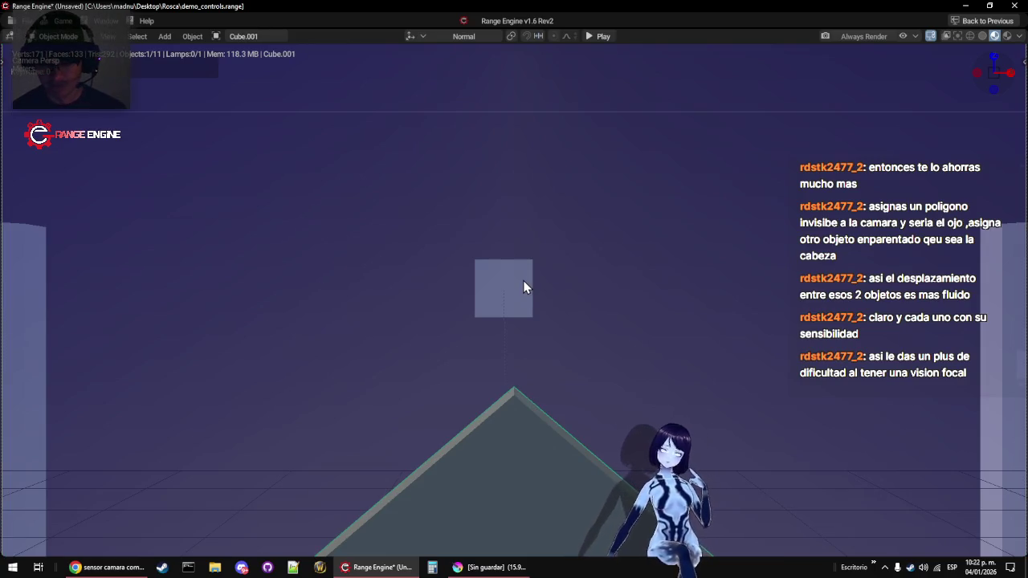
{"action": "key", "text": "p"}
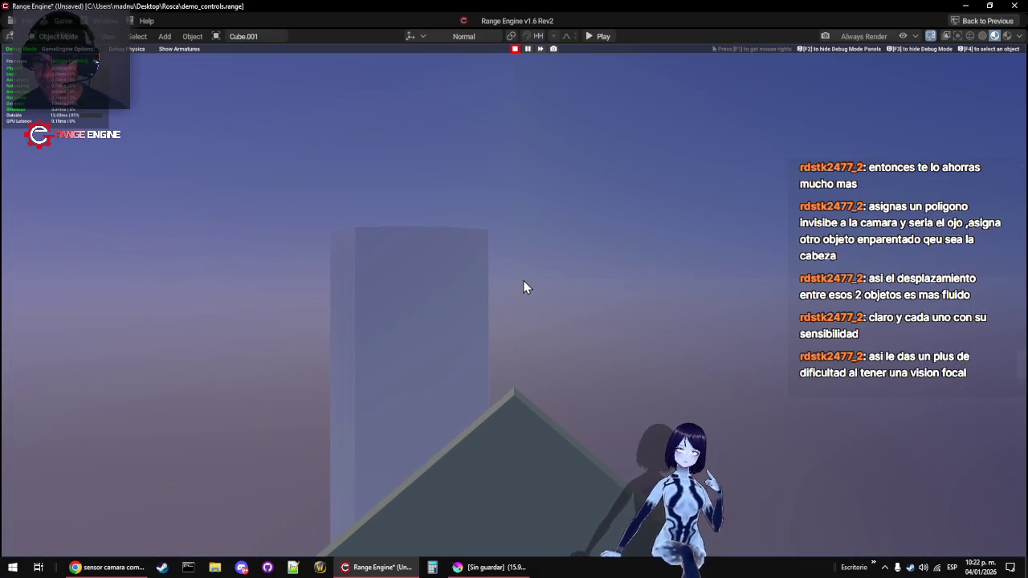
{"action": "key", "text": "Escape"}
{"action": "key", "text": "p"}
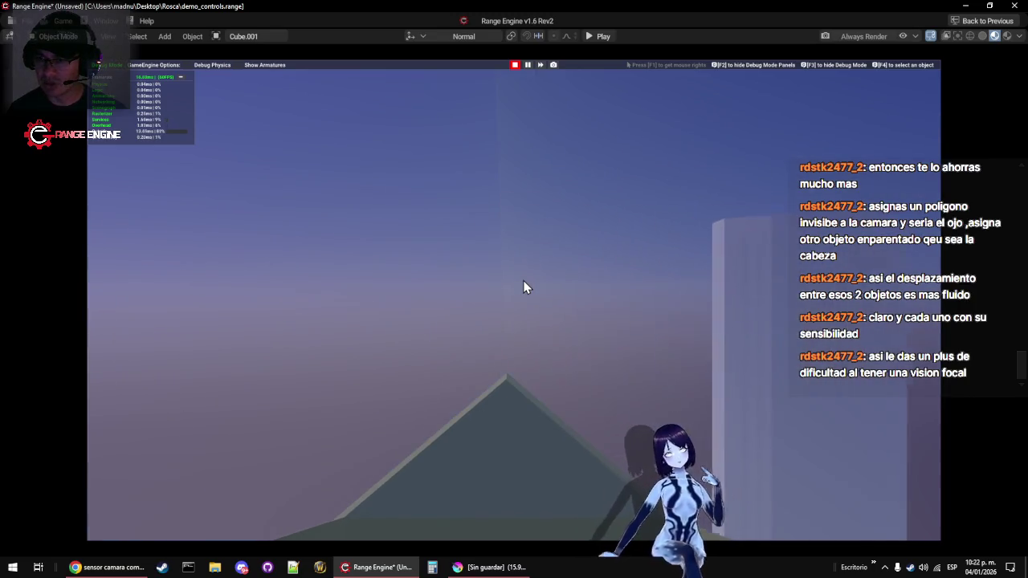
{"action": "key", "text": "Escape"}
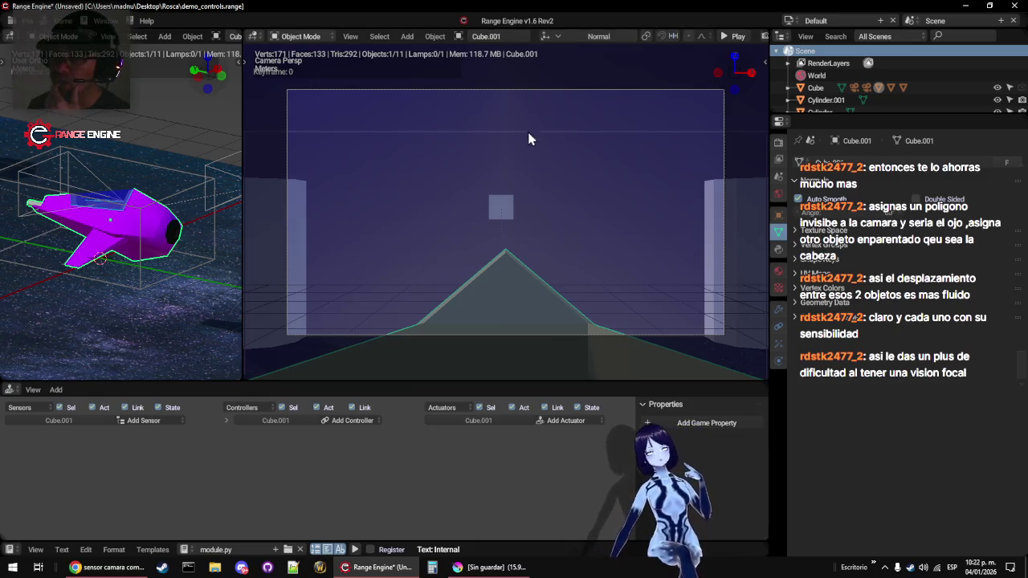
{"action": "left_click", "coordinate": [536, 97]}
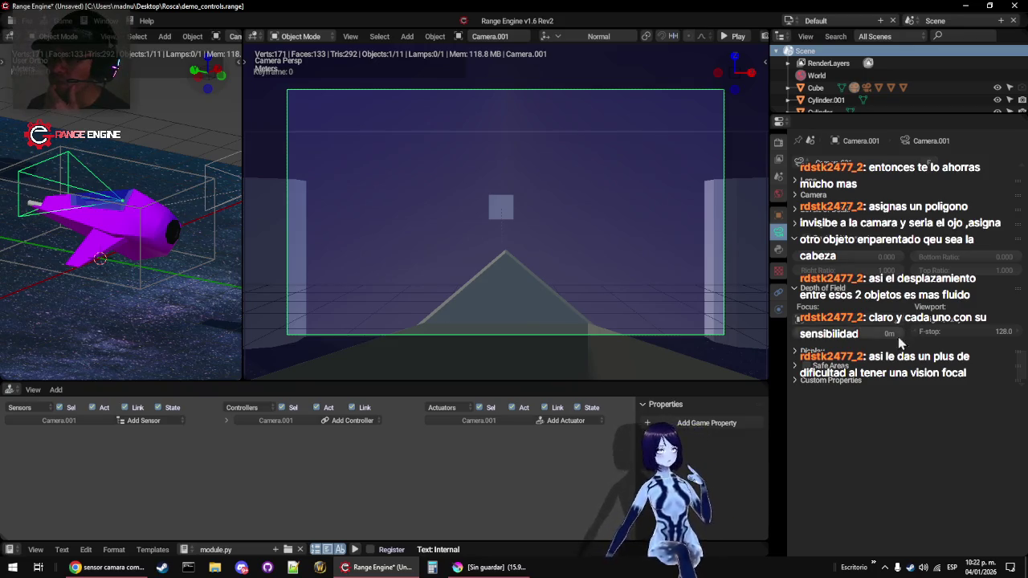
Set Camera.001's focus distance to 8 m, then select Cube.001 and start the game
{"action": "left_click_drag", "start_coordinate": [900, 336], "coordinate": [904, 336]}
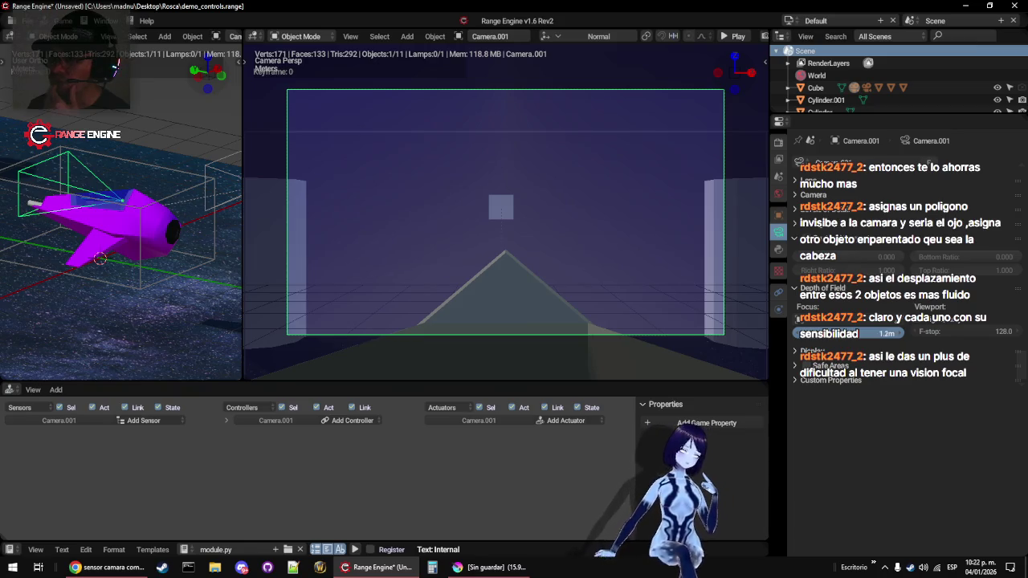
{"action": "left_click", "coordinate": [901, 336]}
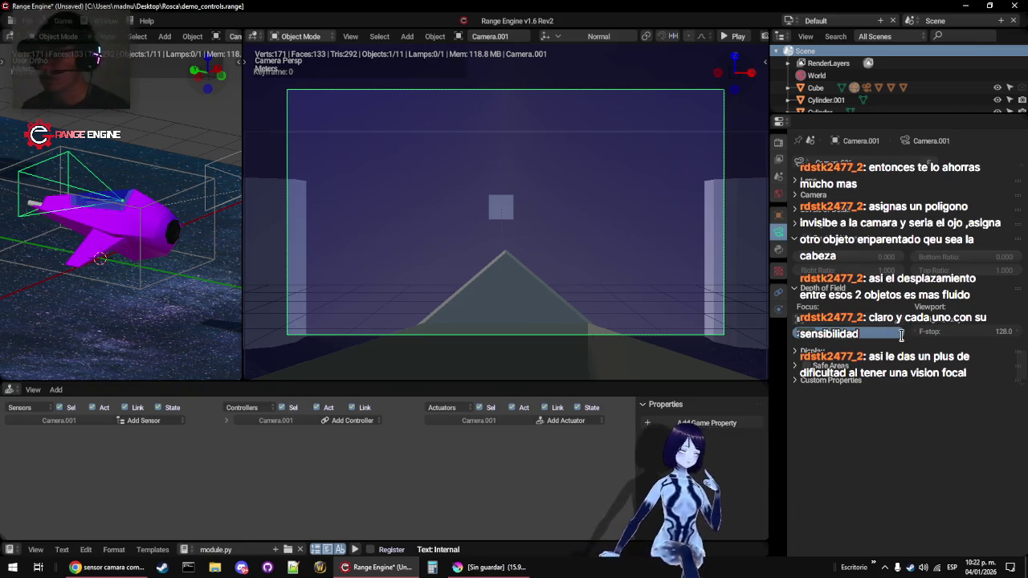
{"action": "type", "text": "8"}
{"action": "key", "text": "Return"}
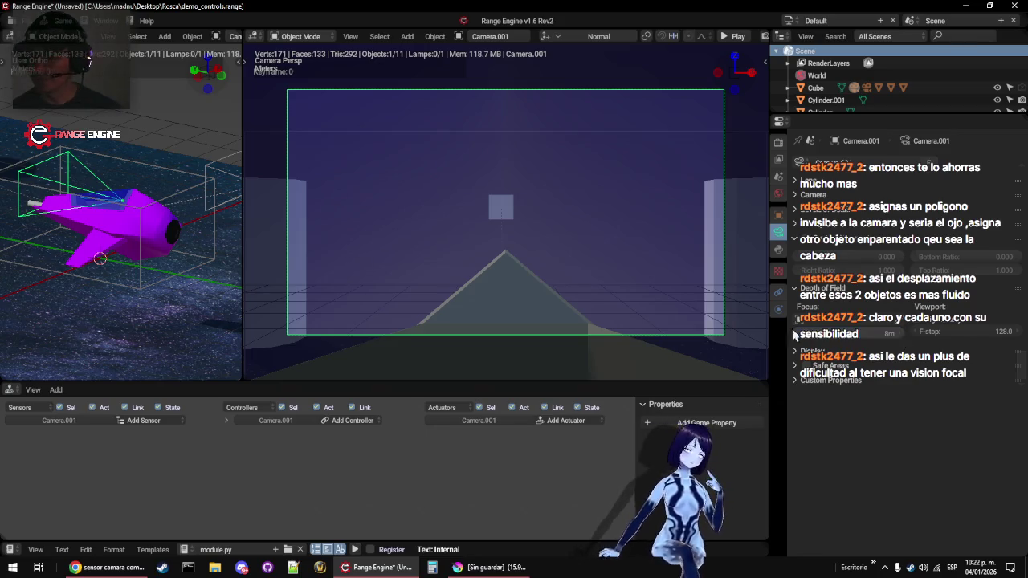
{"action": "left_click", "coordinate": [492, 215]}
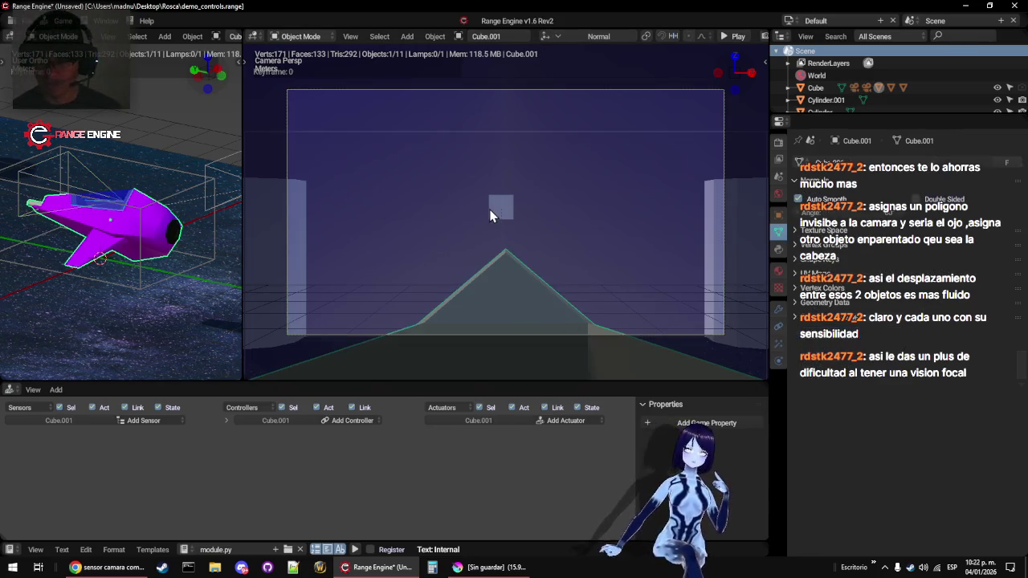
{"action": "key", "text": "p"}
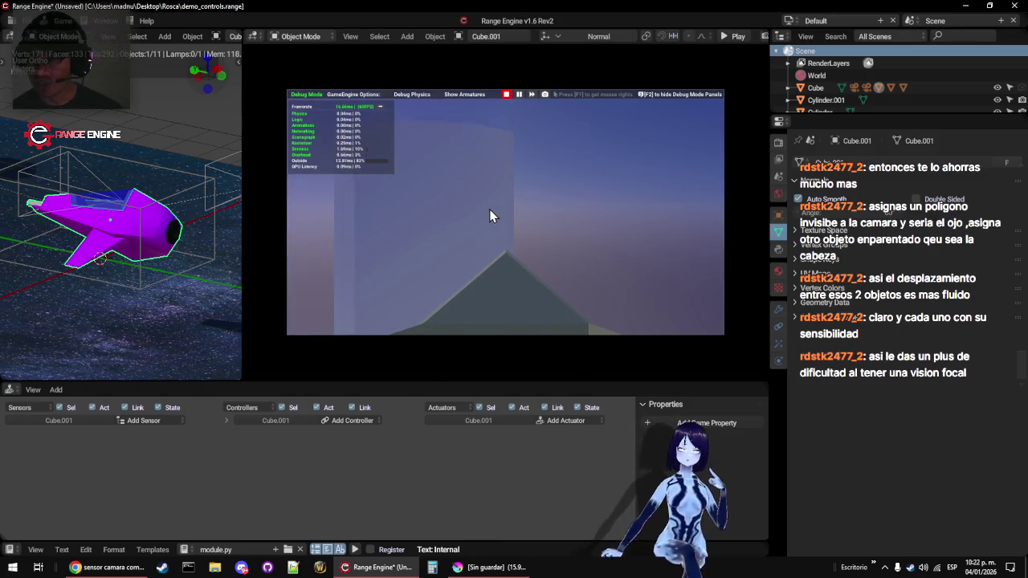
Stop the game, run it again in a maximized 3D view, then restore the normal layout
{"action": "key", "text": "Escape"}
{"action": "key", "text": "ctrl+space"}
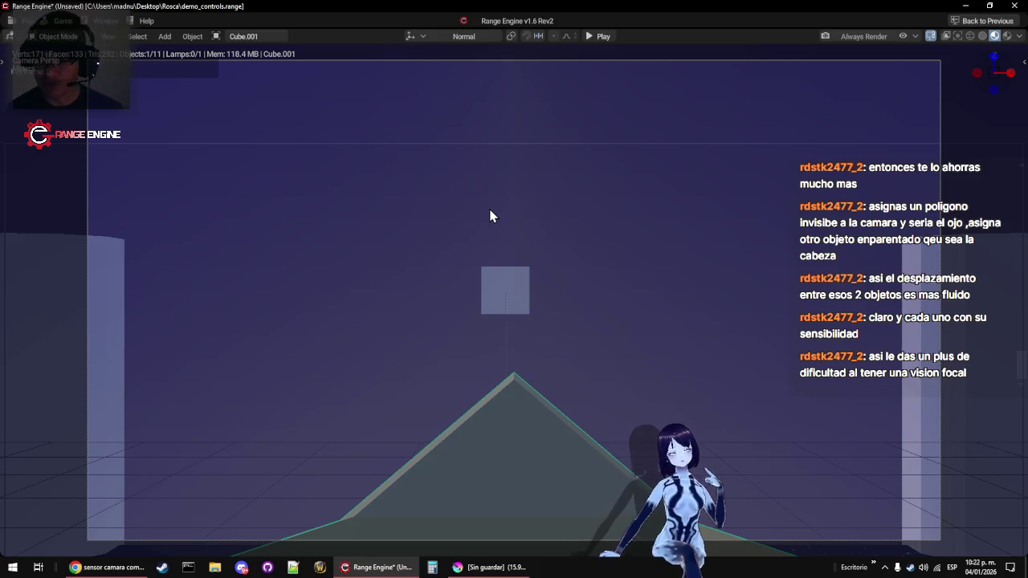
{"action": "key", "text": "p"}
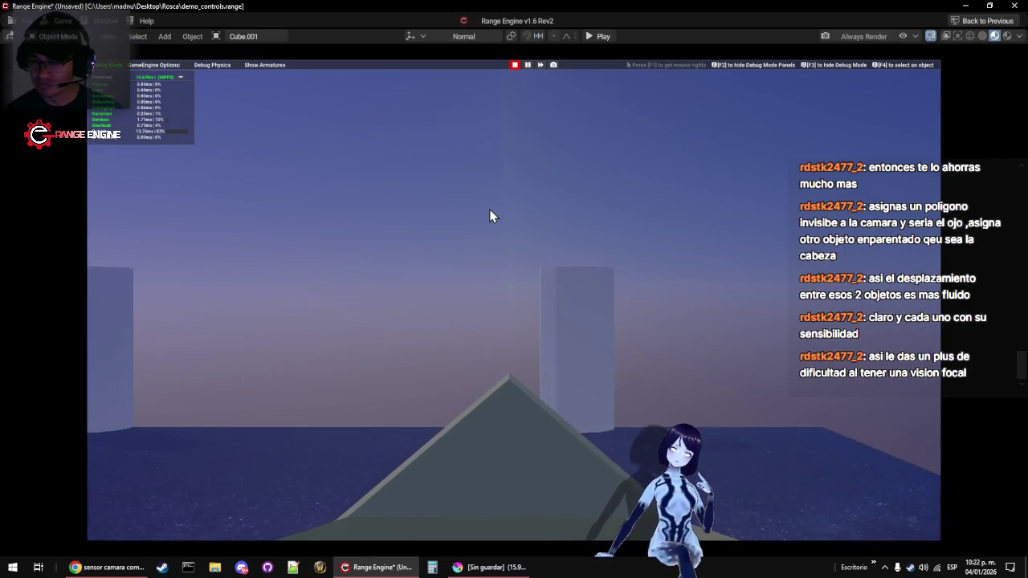
{"action": "key", "text": "Escape"}
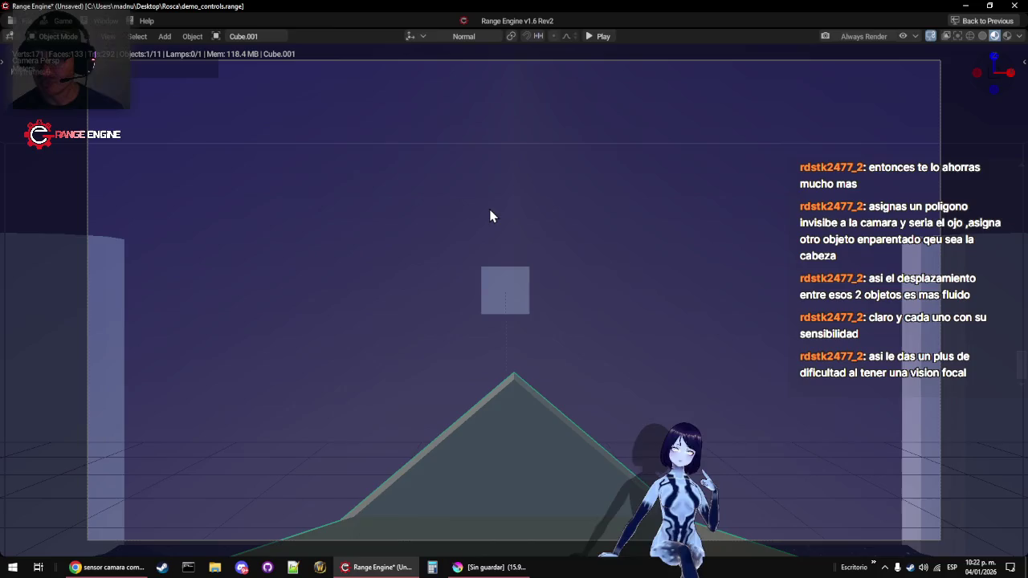
{"action": "key", "text": "ctrl+space"}
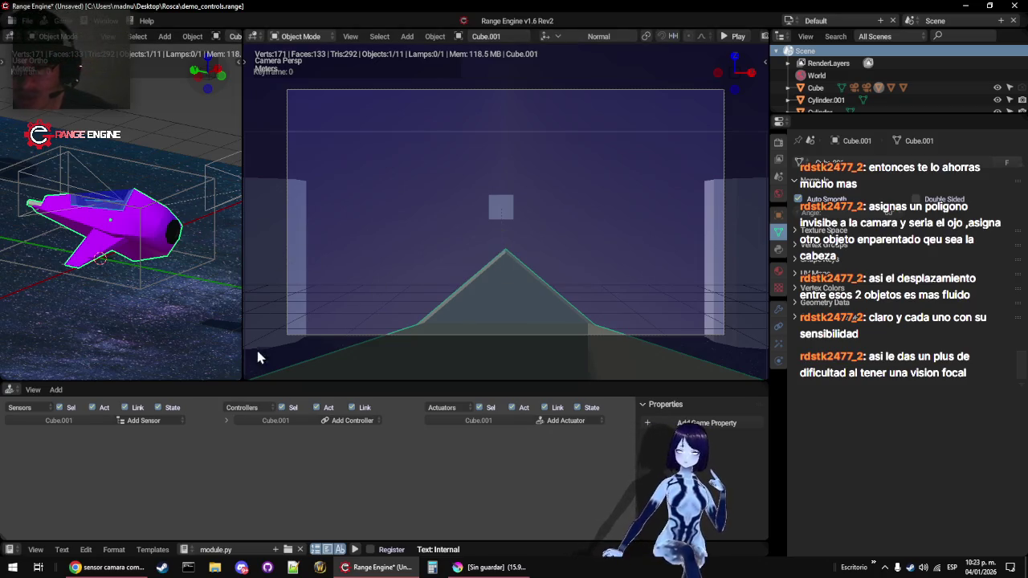
Join the left 3D view into the camera view and orbit to see the ship
{"action": "left_click_drag", "start_coordinate": [246, 372], "coordinate": [201, 372]}
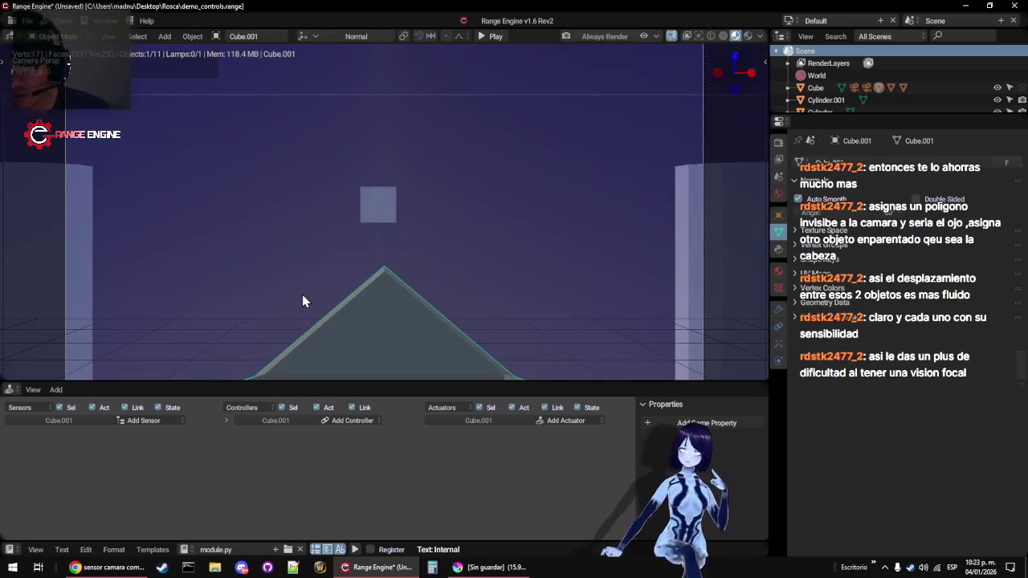
{"action": "mouse_move", "coordinate": [315, 270]}
{"action": "left_mouse_down"}
{"action": "mouse_move", "coordinate": [376, 284]}
{"action": "mouse_move", "coordinate": [434, 263]}
{"action": "mouse_move", "coordinate": [346, 240]}
{"action": "left_mouse_up"}
{"action": "scroll", "coordinate": [338, 239], "scroll_direction": "down", "scroll_amount": 4}
{"action": "mouse_move", "coordinate": [281, 224]}
{"action": "left_mouse_down"}
{"action": "mouse_move", "coordinate": [331, 234]}
{"action": "mouse_move", "coordinate": [421, 222]}
{"action": "left_mouse_up"}
Scale the small cube Cube.003 down to 0.3
{"action": "left_click", "coordinate": [161, 201]}
{"action": "key", "text": "s"}
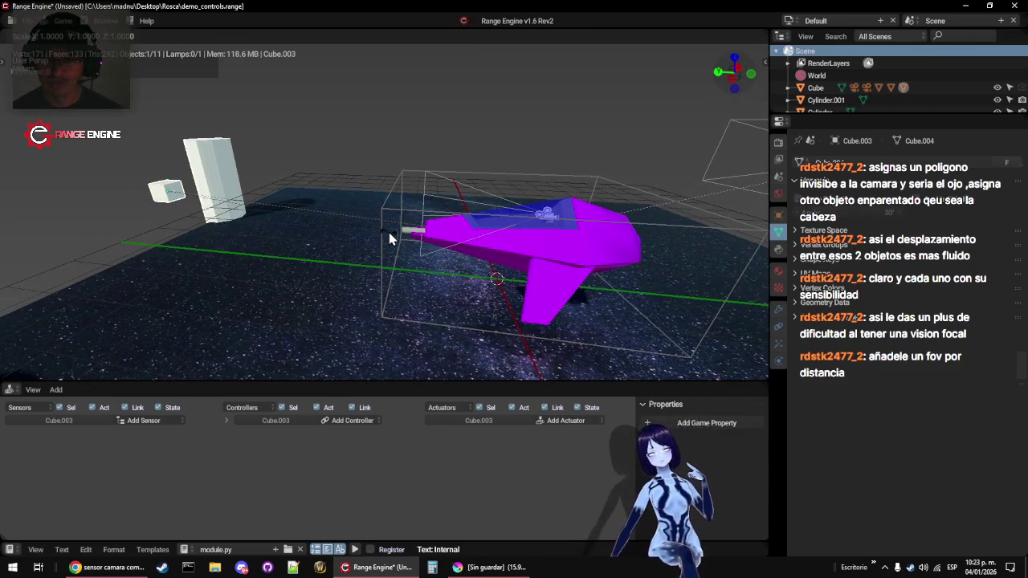
{"action": "left_click", "coordinate": [229, 214]}
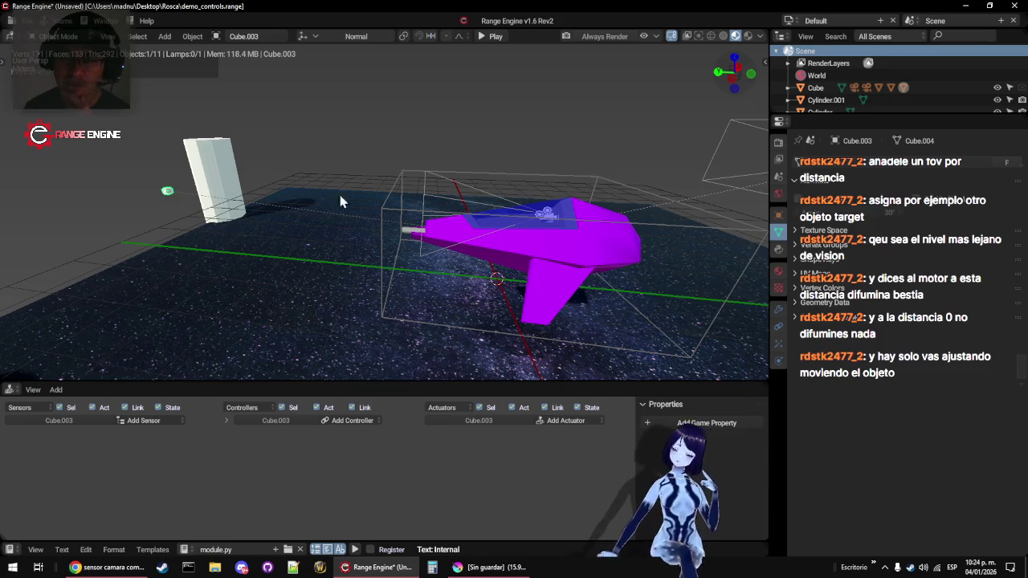
{"action": "left_click", "coordinate": [462, 192]}
On Camera.001, expand Display and Safe Areas, browse the presets, then fold both away
{"action": "left_click", "coordinate": [465, 186]}
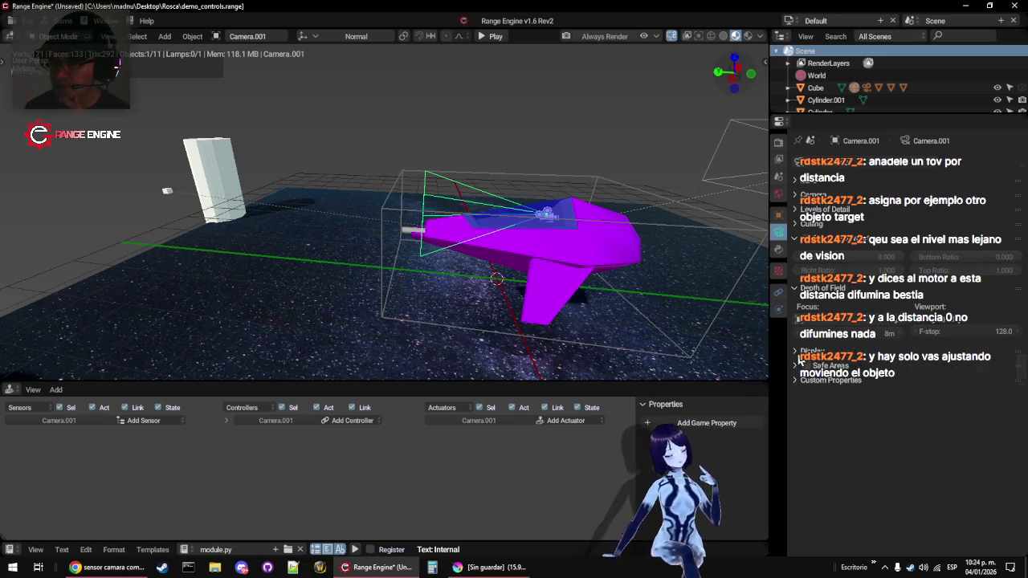
{"action": "left_click", "coordinate": [800, 358]}
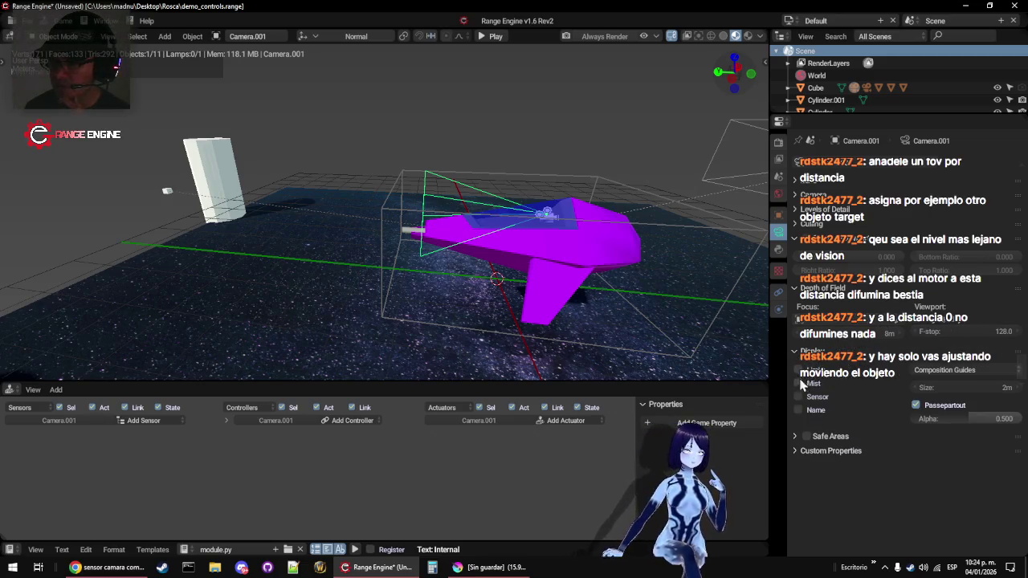
{"action": "left_click", "coordinate": [796, 436]}
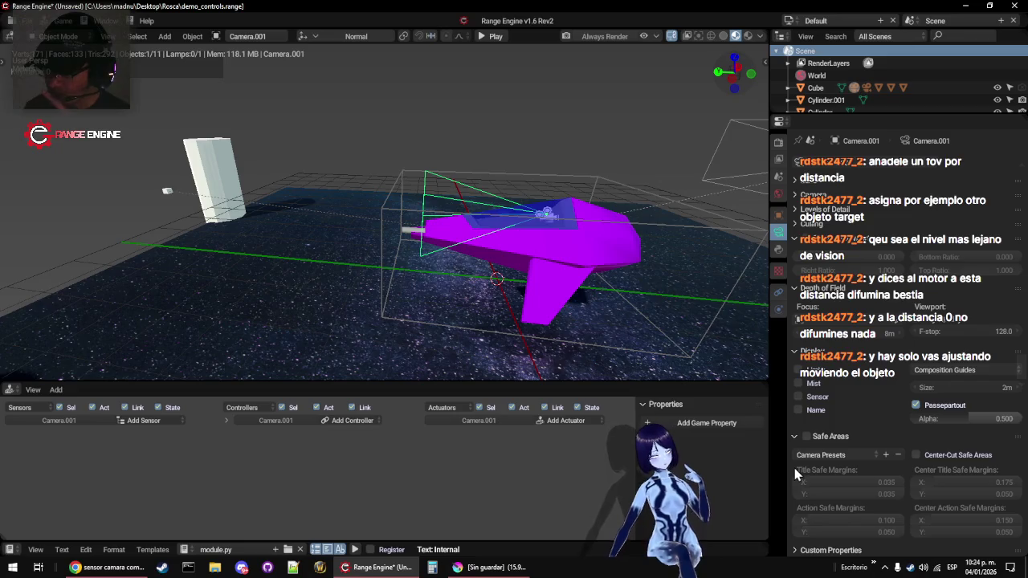
{"action": "left_click", "coordinate": [800, 454]}
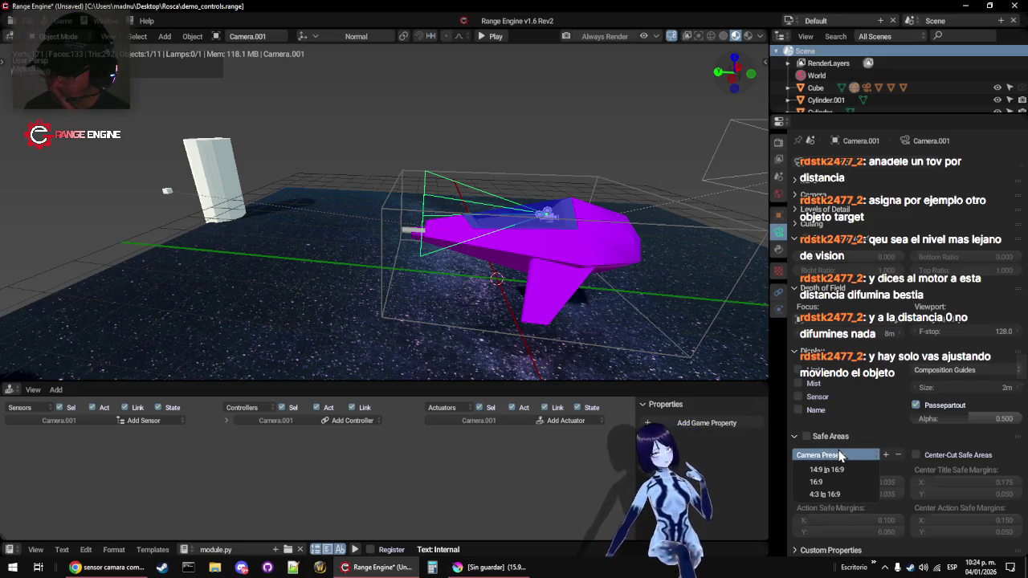
{"action": "left_click", "coordinate": [840, 451]}
{"action": "left_click", "coordinate": [795, 438]}
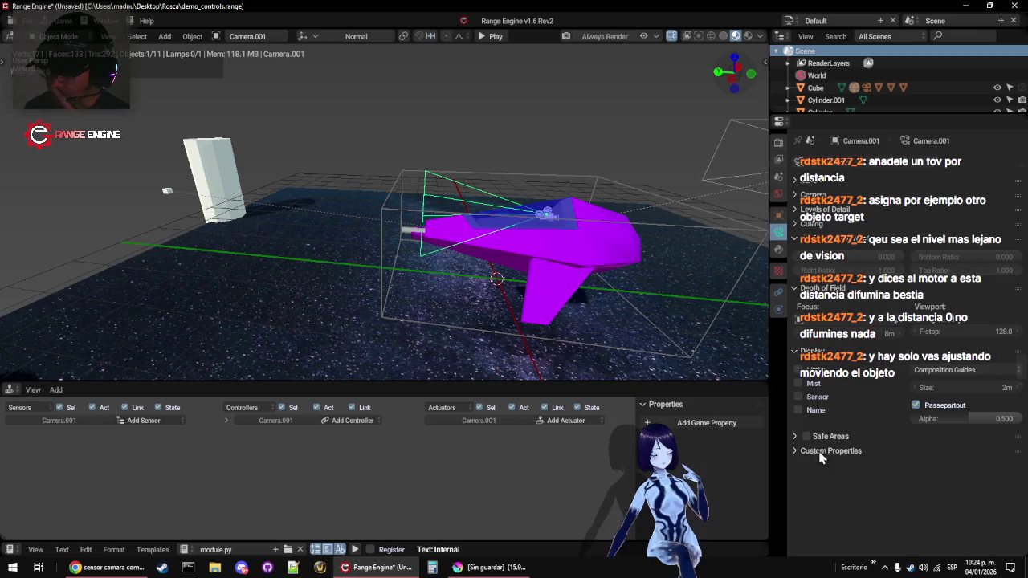
{"action": "left_click", "coordinate": [797, 353]}
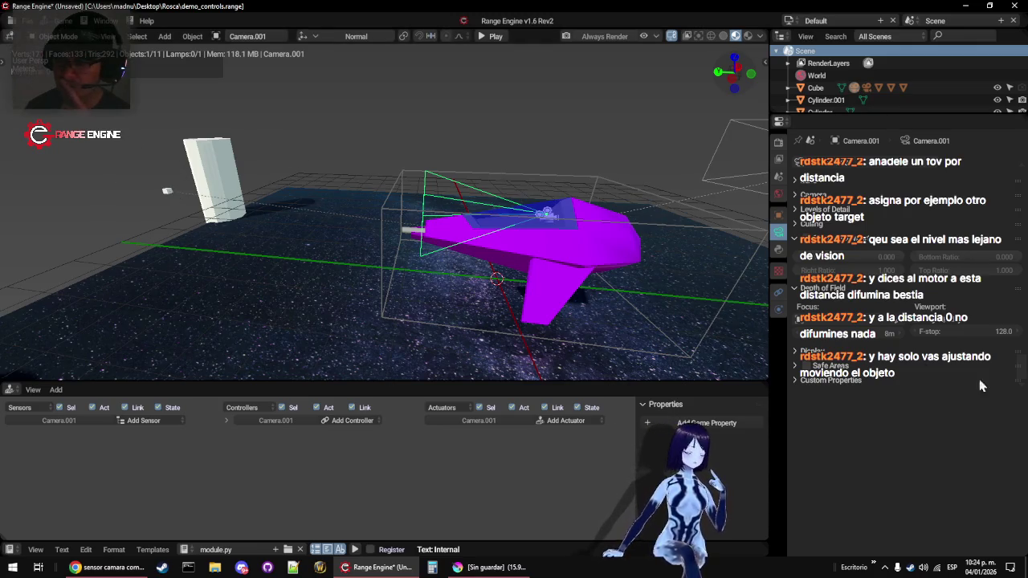
Collapse Depth of Field and Culling, browse sensor presets, and expand the Lens panel
{"action": "left_click", "coordinate": [801, 287]}
{"action": "left_click", "coordinate": [797, 239]}
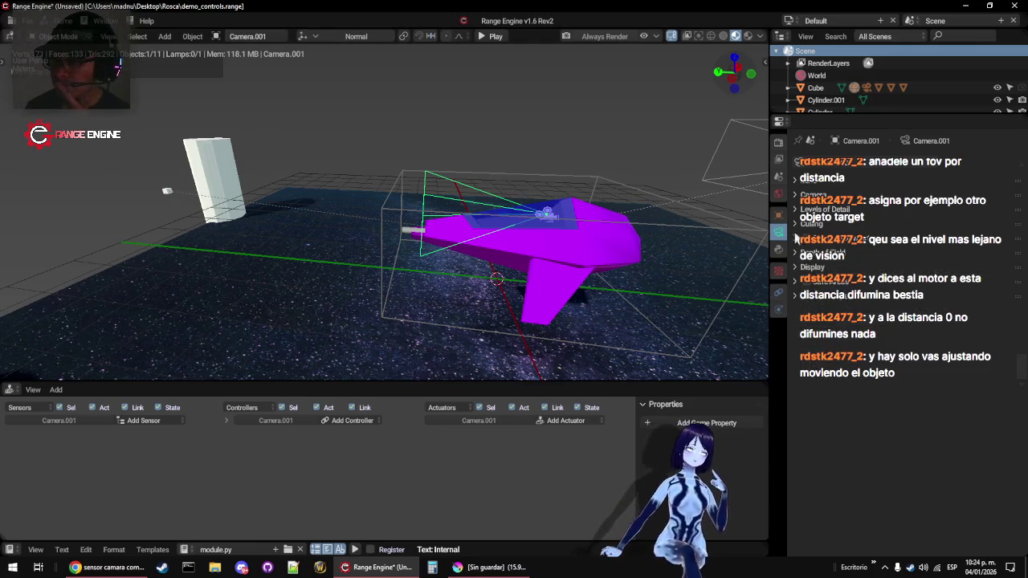
{"action": "left_click", "coordinate": [795, 225]}
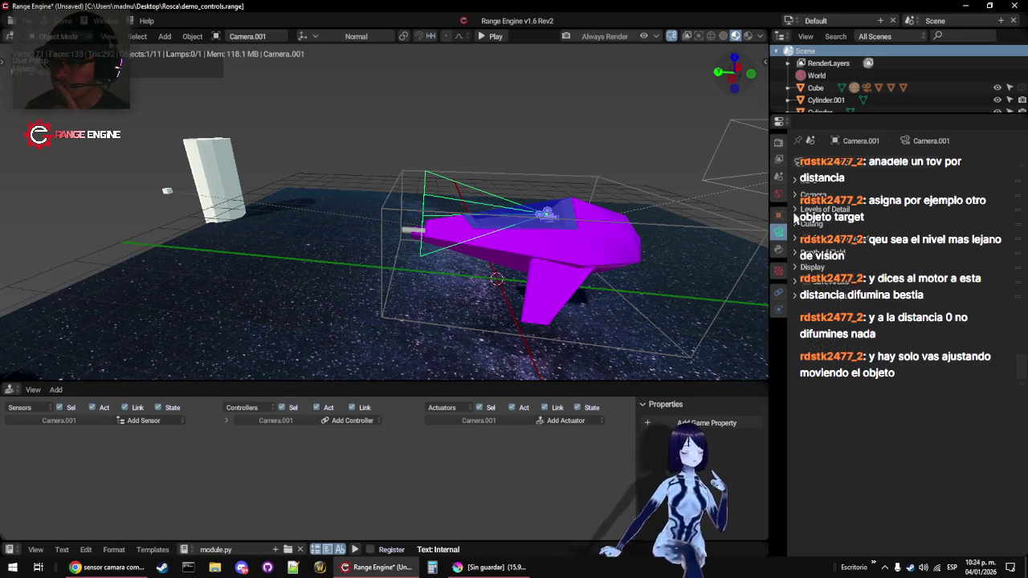
{"action": "left_click", "coordinate": [794, 197]}
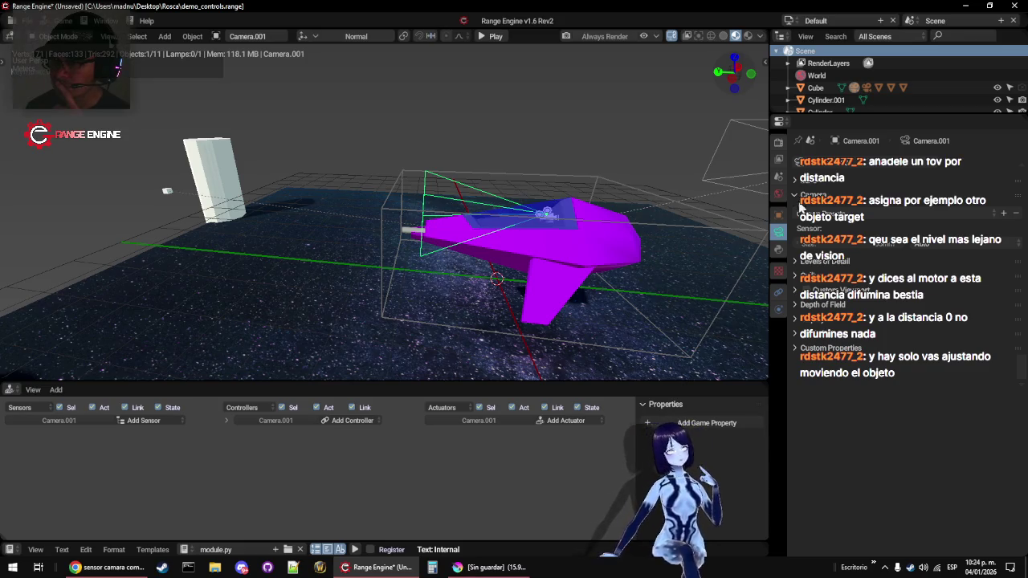
{"action": "left_click", "coordinate": [800, 210]}
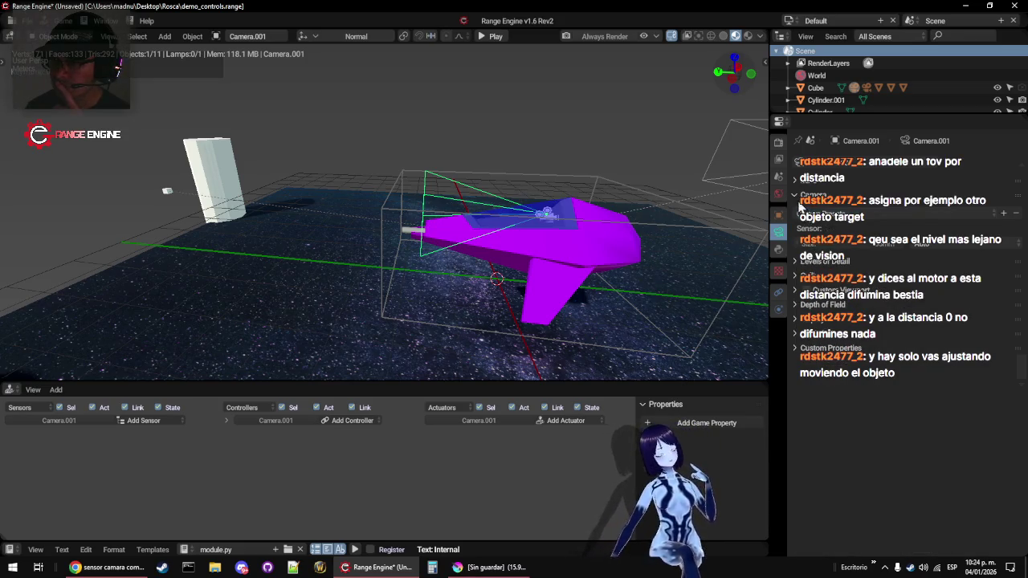
{"action": "left_click", "coordinate": [797, 186], "text": "ctrl"}
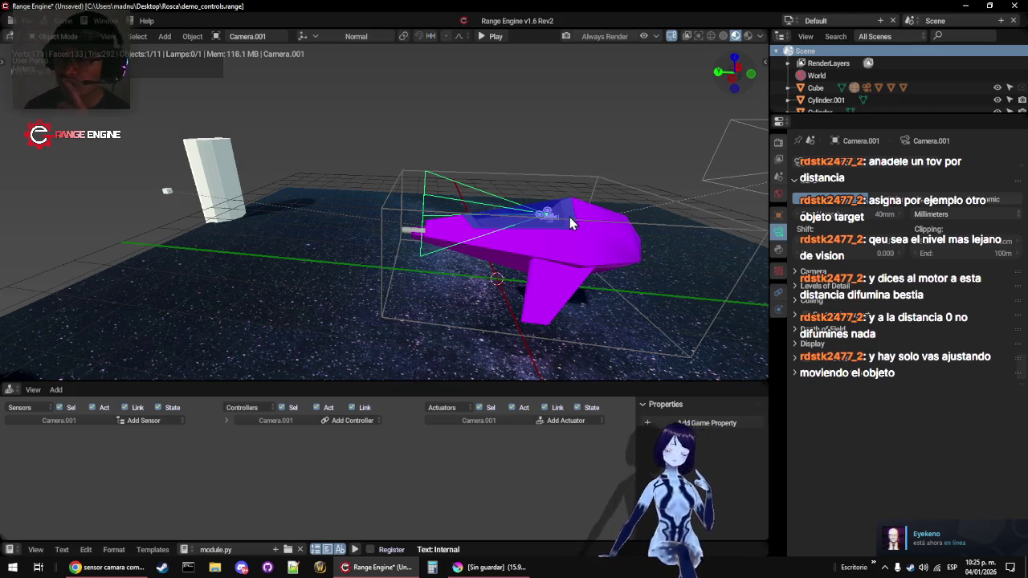
View through Camera.001, nudge Shift Y, and raise Clip Start to 0.020
{"action": "key", "text": "KP_0"}
{"action": "left_click_drag", "start_coordinate": [843, 254], "coordinate": [843, 250]}
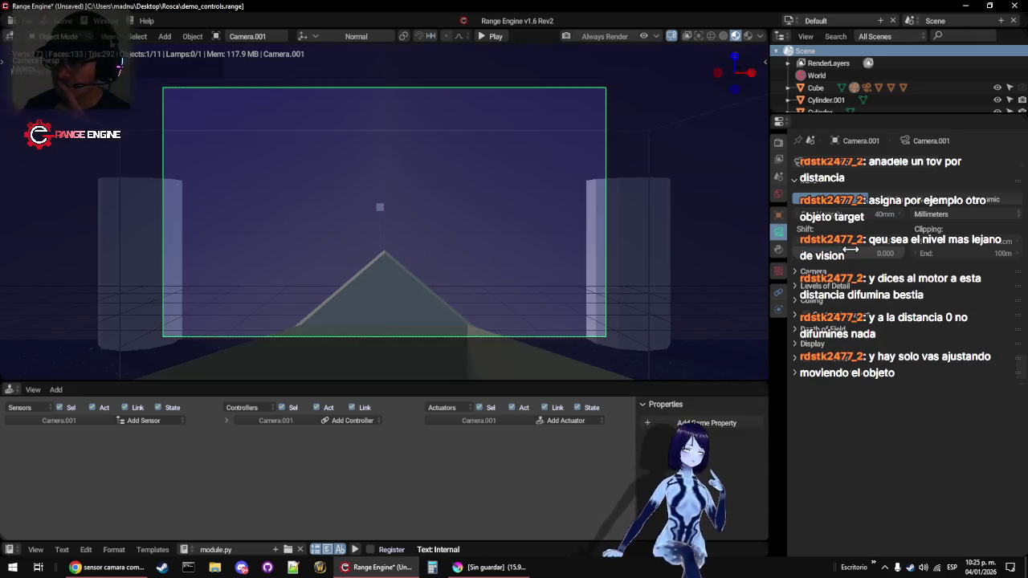
{"action": "left_click_drag", "start_coordinate": [898, 259], "coordinate": [897, 259]}
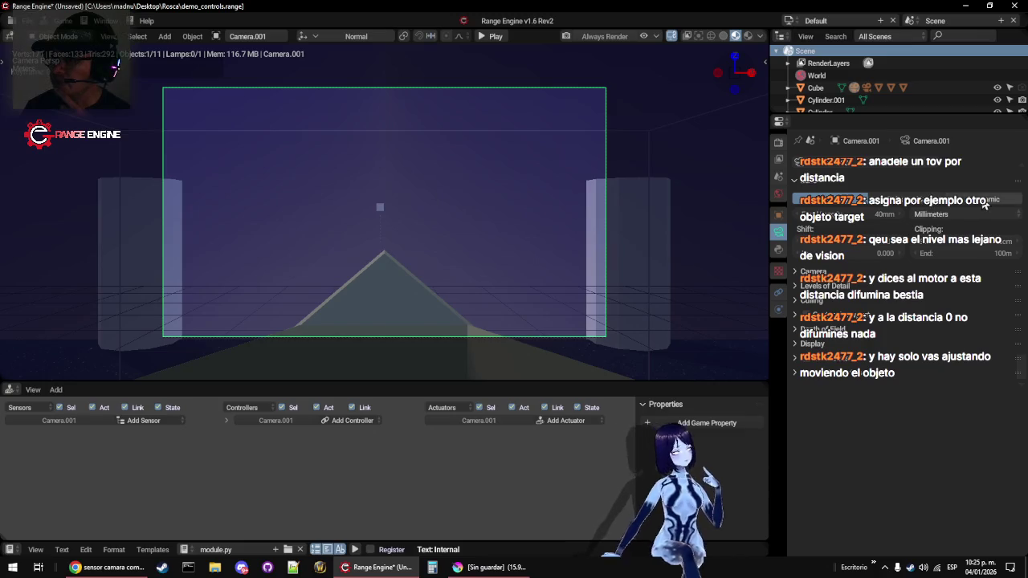
{"action": "scroll", "coordinate": [977, 209], "scroll_direction": "down", "scroll_amount": 2}
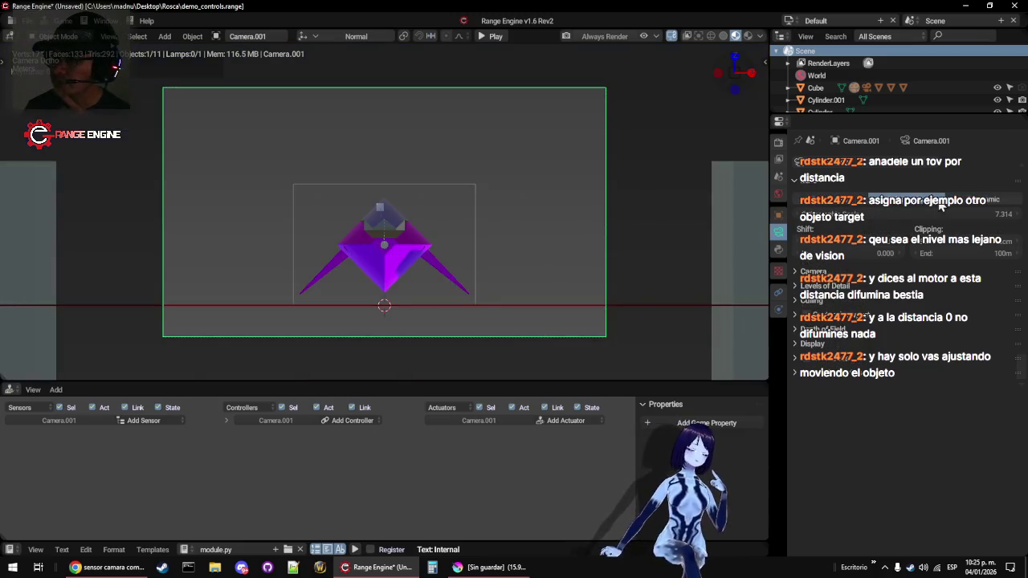
Try orthographic projection, switch back to perspective, then select the pyramid Cube.001
{"action": "left_click", "coordinate": [944, 207]}
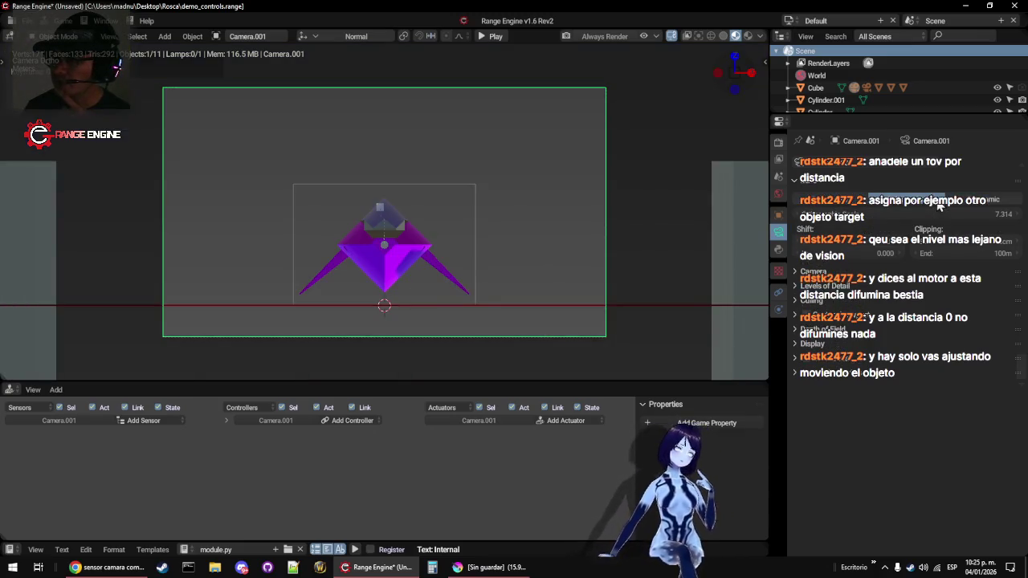
{"action": "left_click", "coordinate": [851, 203]}
{"action": "left_click", "coordinate": [867, 211]}
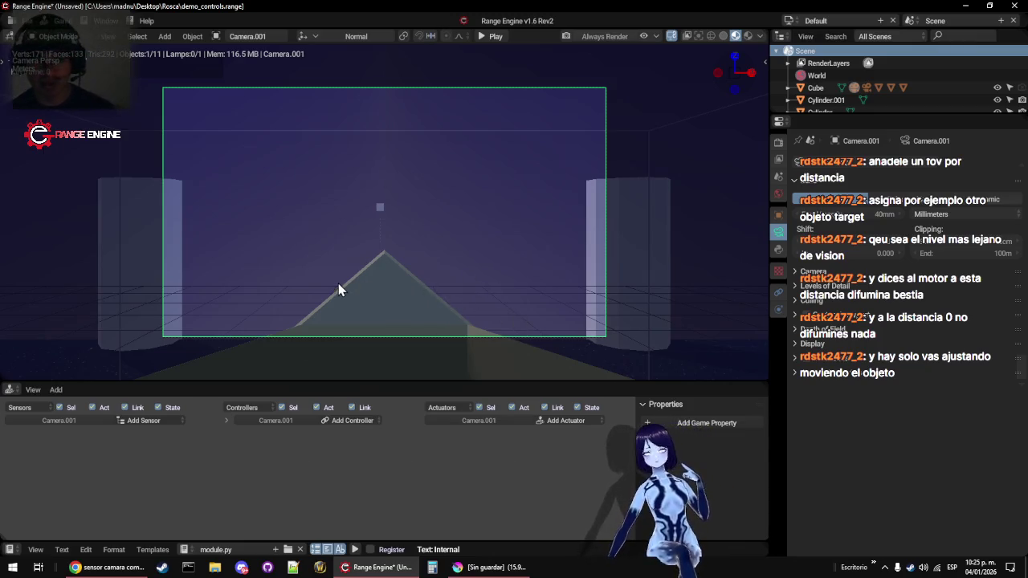
{"action": "left_click", "coordinate": [381, 215]}
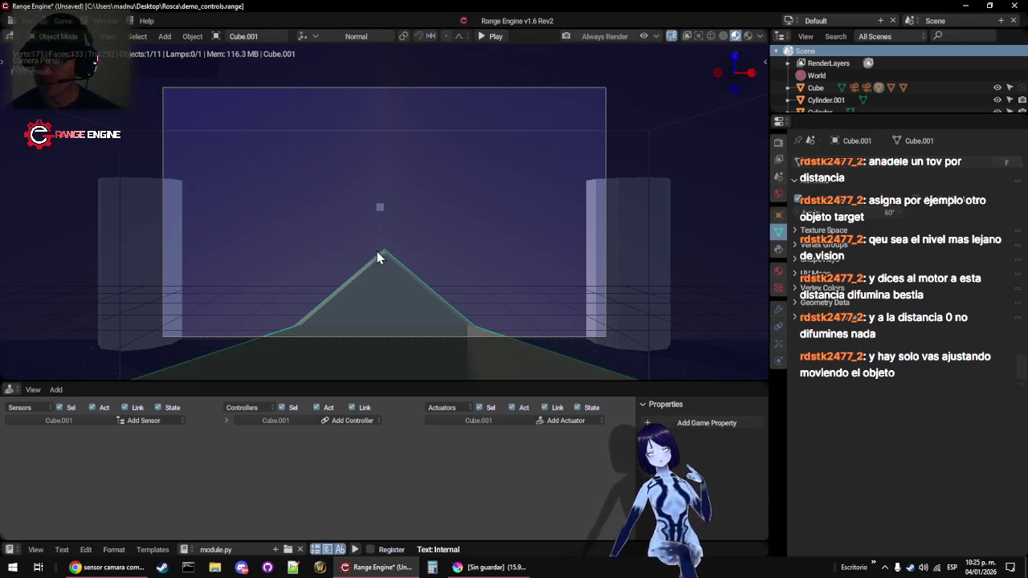
Select the Cube, enlarge the Logic Editor, and add a Mouse sensor, And controller and Mouse actuator
{"action": "left_click", "coordinate": [365, 291]}
{"action": "mouse_move", "coordinate": [365, 291]}
{"action": "left_mouse_down"}
{"action": "mouse_move", "coordinate": [264, 280]}
{"action": "mouse_move", "coordinate": [341, 302]}
{"action": "mouse_move", "coordinate": [361, 287]}
{"action": "left_mouse_up"}
{"action": "left_click", "coordinate": [369, 217]}
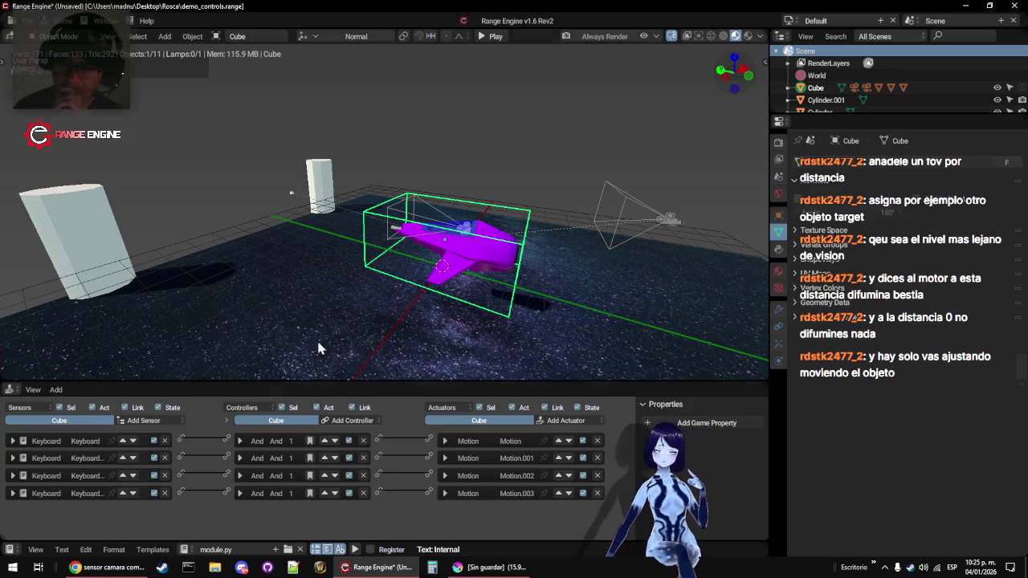
{"action": "left_click_drag", "start_coordinate": [317, 383], "coordinate": [318, 275]}
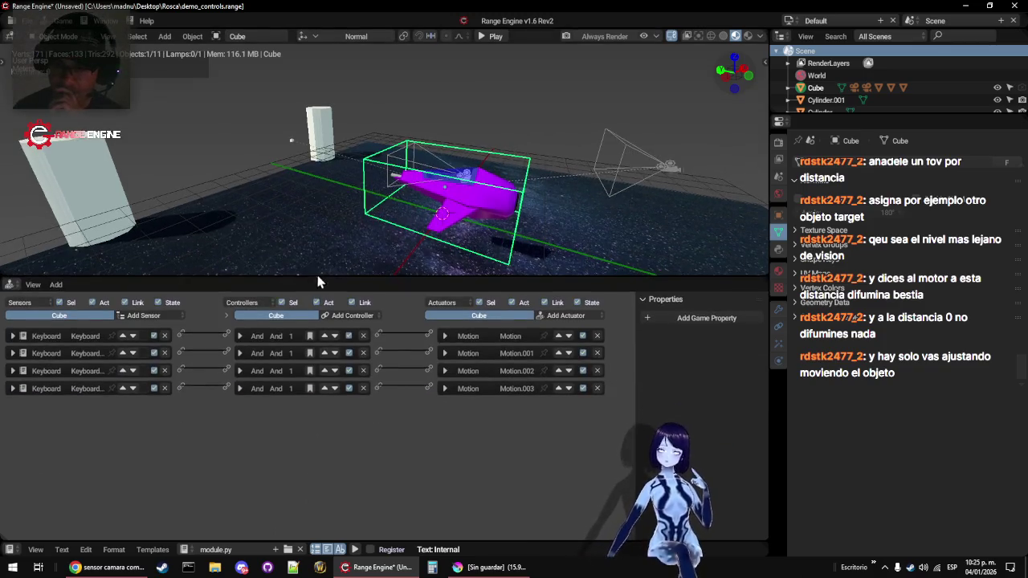
{"action": "left_click", "coordinate": [179, 316]}
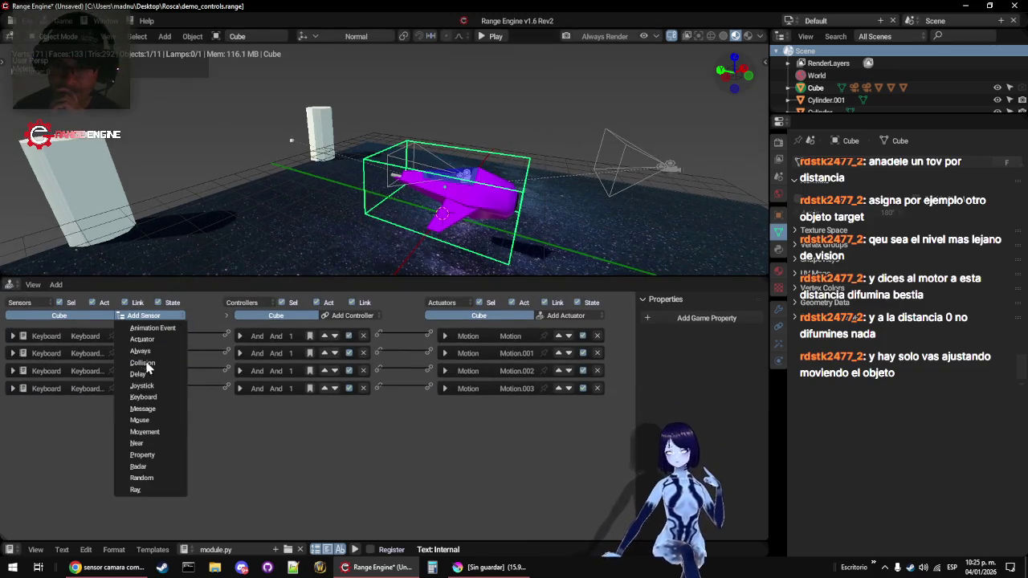
{"action": "left_click", "coordinate": [152, 421]}
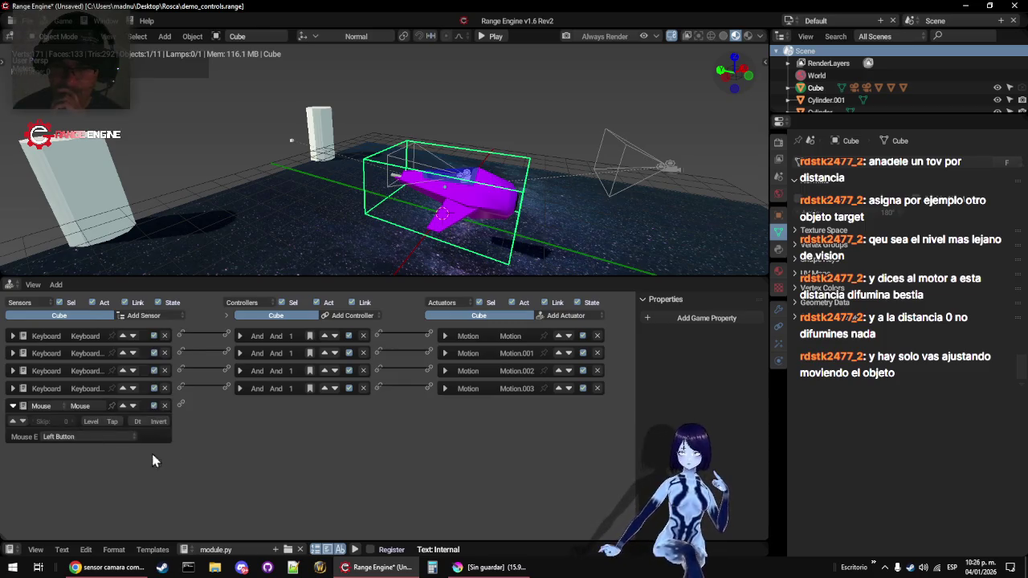
{"action": "left_click", "coordinate": [352, 316]}
{"action": "left_click", "coordinate": [337, 328]}
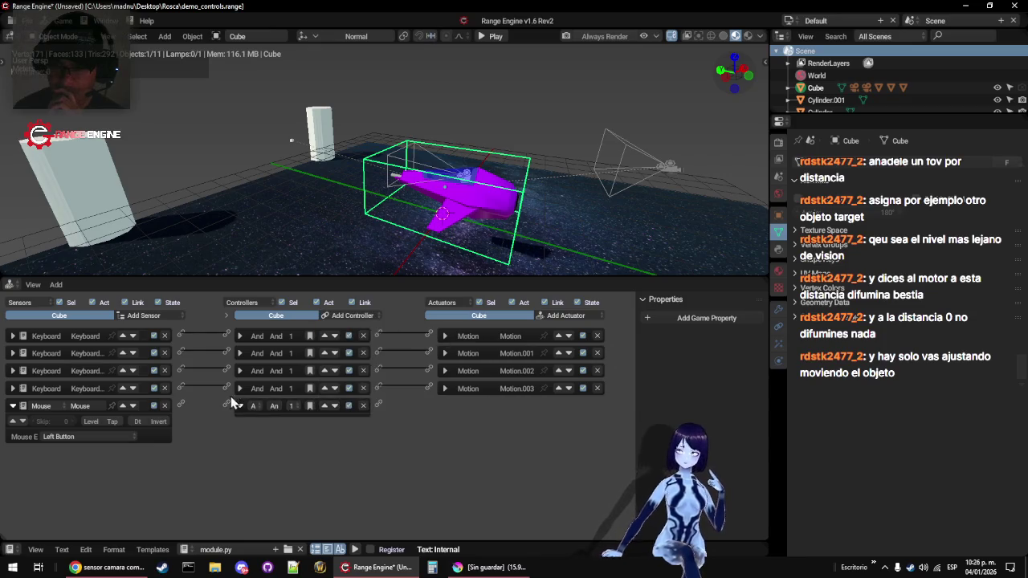
{"action": "left_click", "coordinate": [565, 316]}
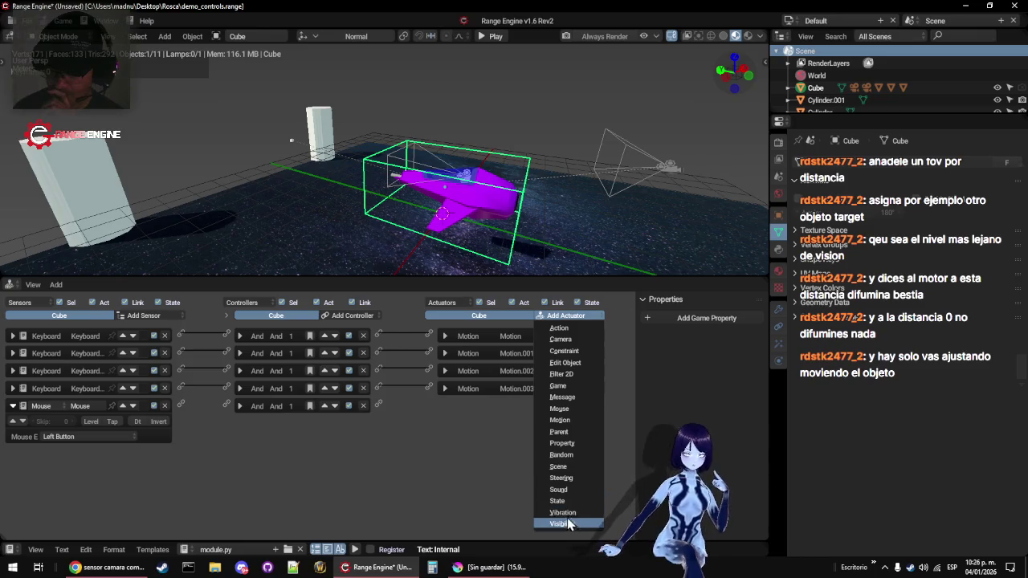
{"action": "left_click", "coordinate": [560, 409]}
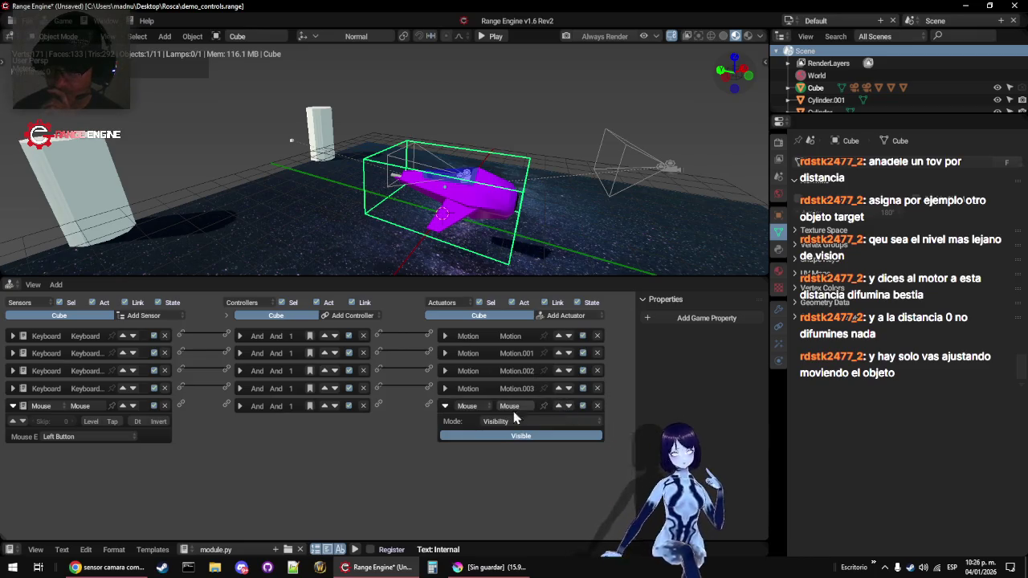
Wire the Mouse sensor to the new And controller and set the Mouse actuator to Look mode
{"action": "left_click_drag", "start_coordinate": [181, 405], "coordinate": [227, 405]}
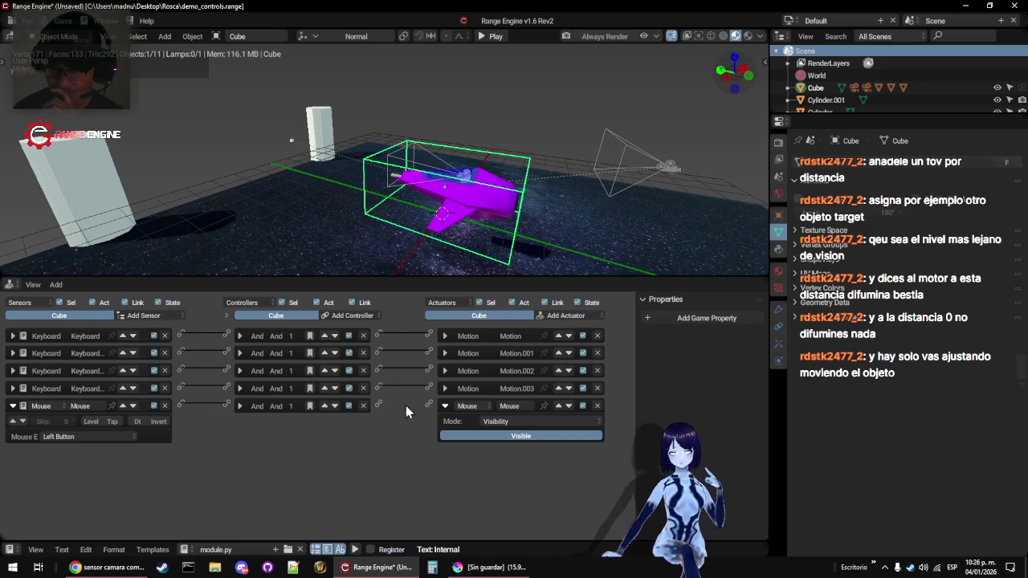
{"action": "left_click", "coordinate": [473, 407]}
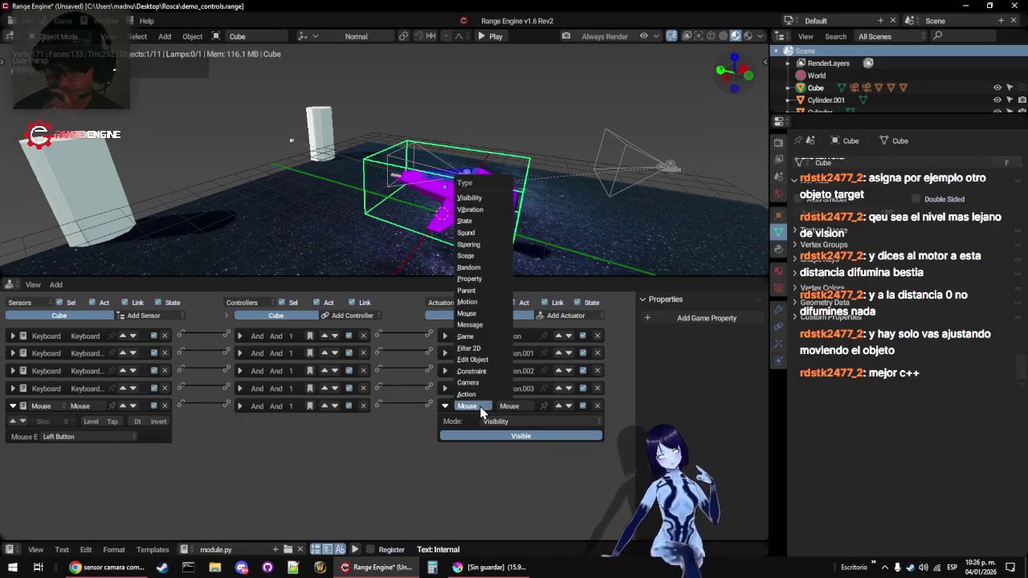
{"action": "left_click", "coordinate": [481, 407]}
{"action": "left_click", "coordinate": [496, 422]}
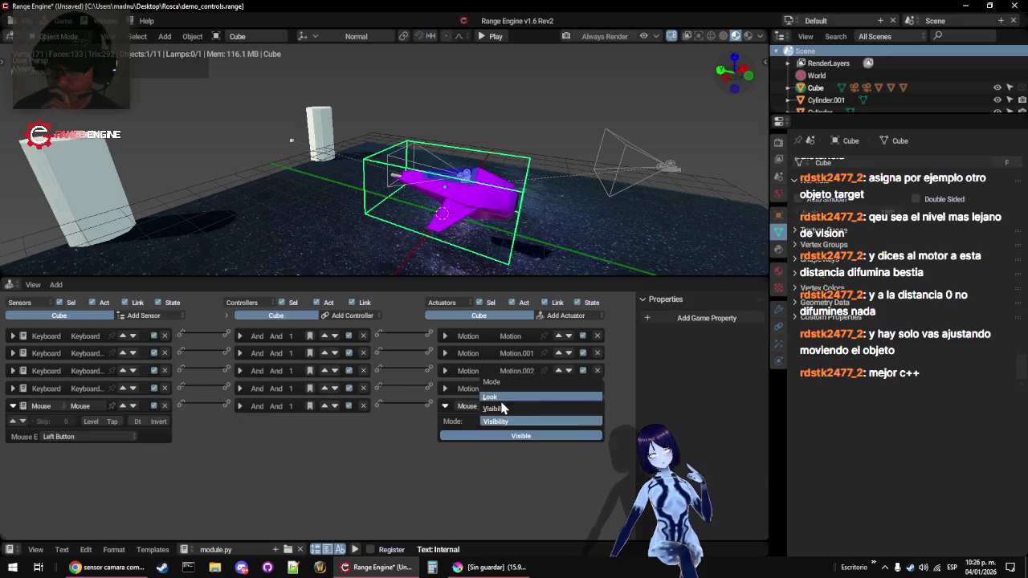
{"action": "left_click", "coordinate": [501, 400]}
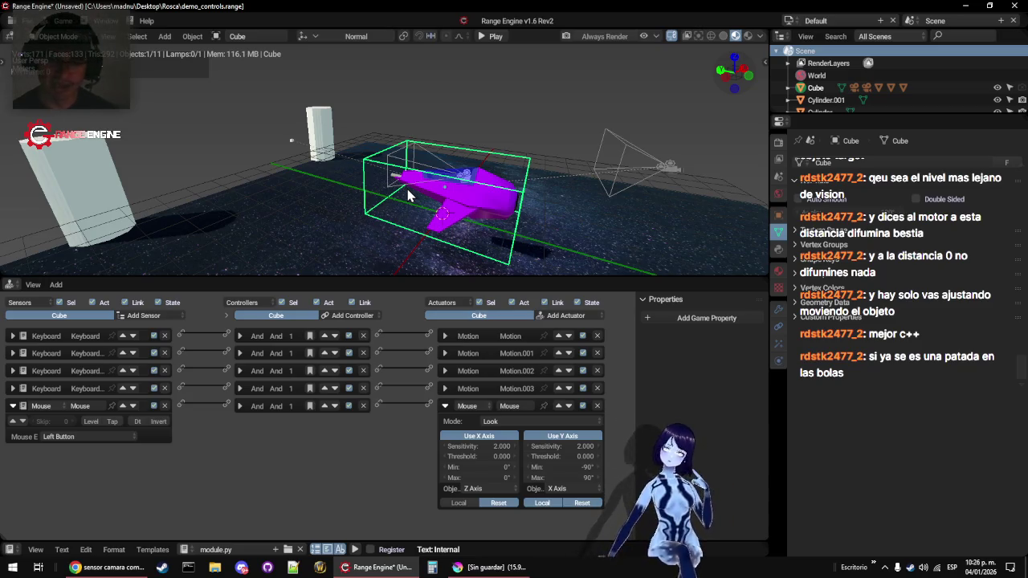
Look through the scene camera and collapse the Mouse actuator and Mouse sensor bricks
{"action": "key", "text": "KP_0"}
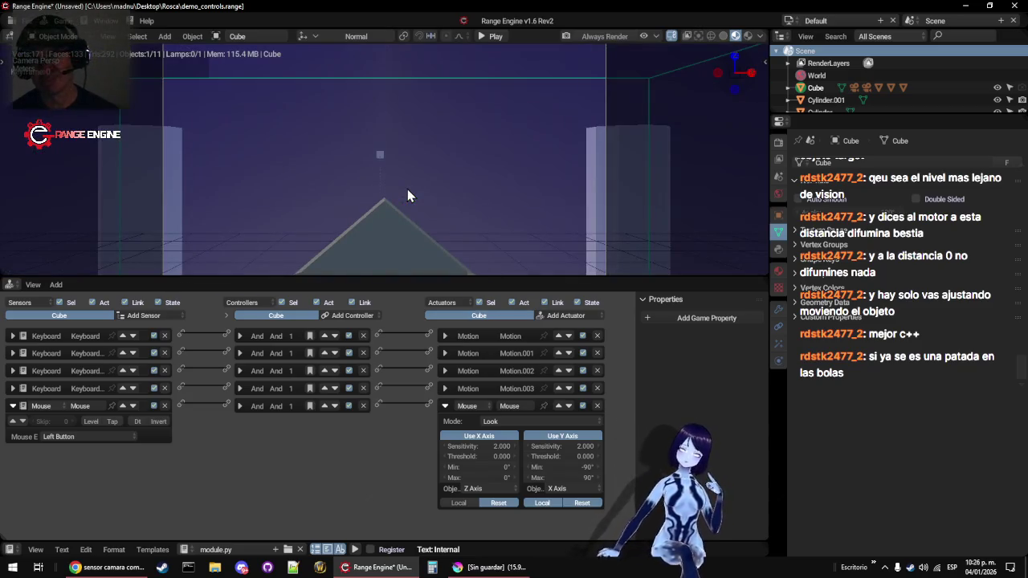
{"action": "left_click", "coordinate": [447, 407]}
{"action": "left_click", "coordinate": [13, 406]}
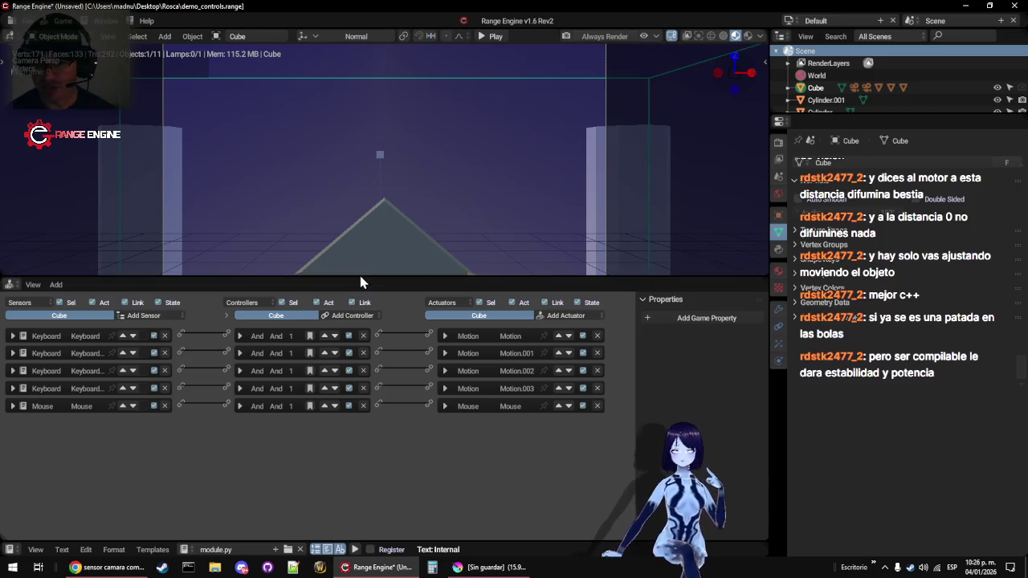
Enlarge the 3D viewport, make the Logic Editor slightly taller, and hide the properties sidebar
{"action": "left_click_drag", "start_coordinate": [361, 281], "coordinate": [374, 347]}
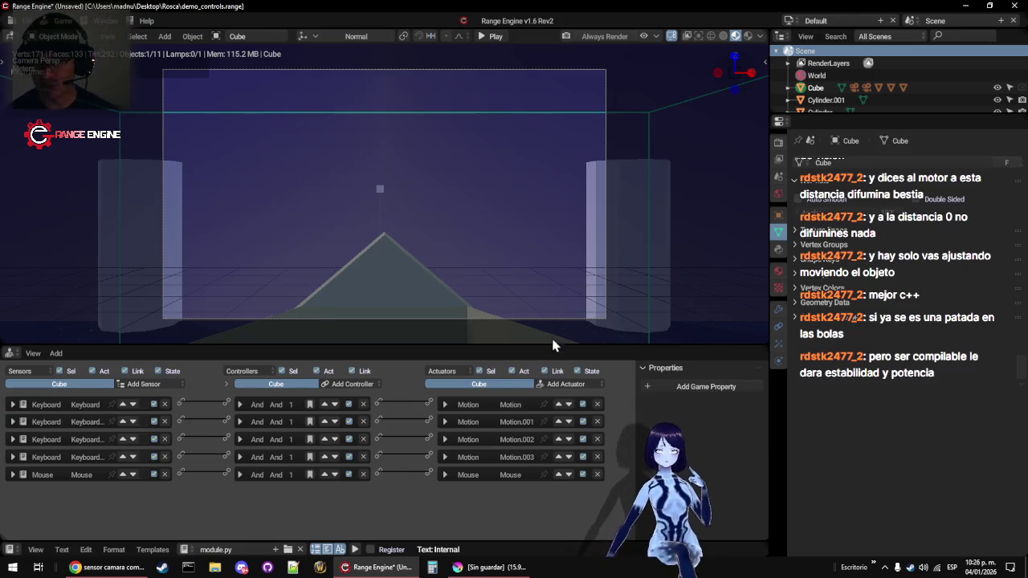
{"action": "left_click_drag", "start_coordinate": [447, 342], "coordinate": [449, 314]}
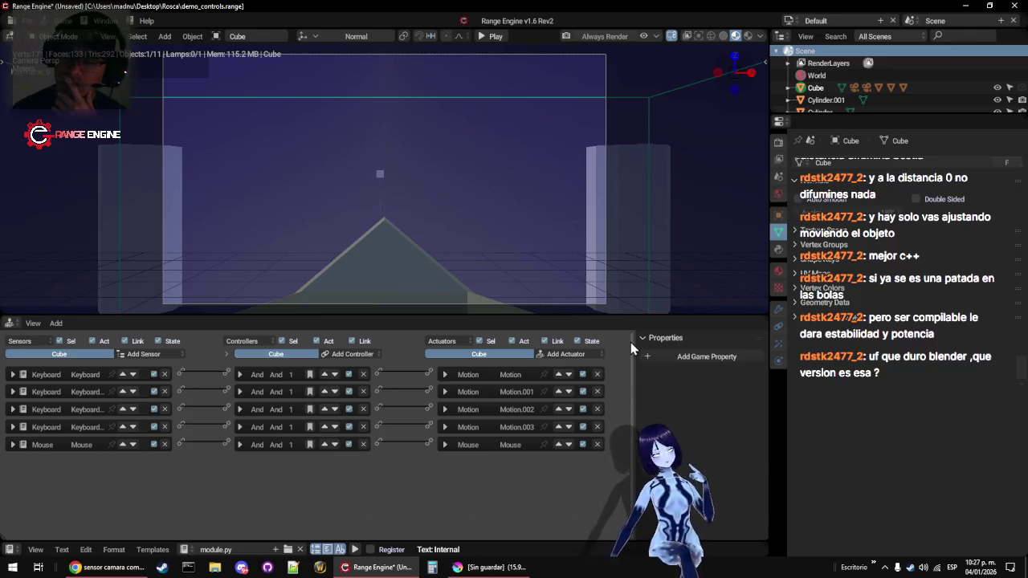
{"action": "key", "text": "n"}
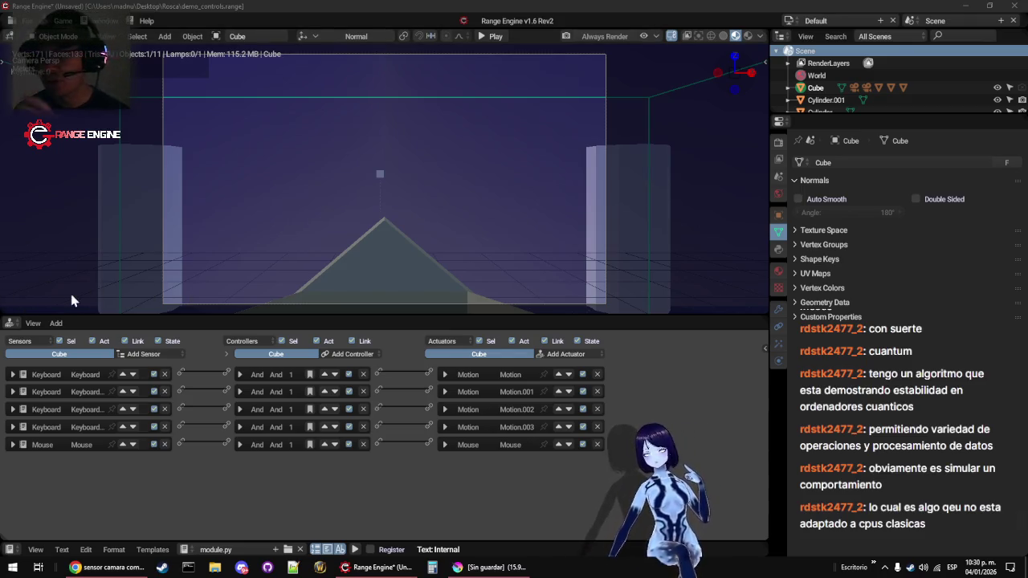
Expand the Mouse actuator to show its Look settings
{"action": "left_click", "coordinate": [445, 445]}
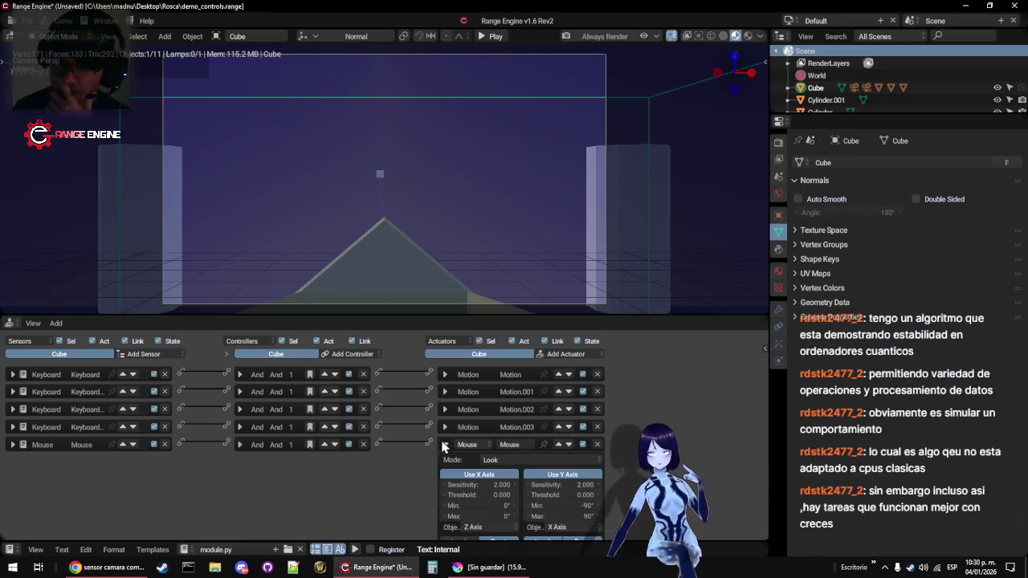
Select Cube.001 and save the project over the existing file
{"action": "scroll", "coordinate": [434, 418], "scroll_direction": "down", "scroll_amount": 1}
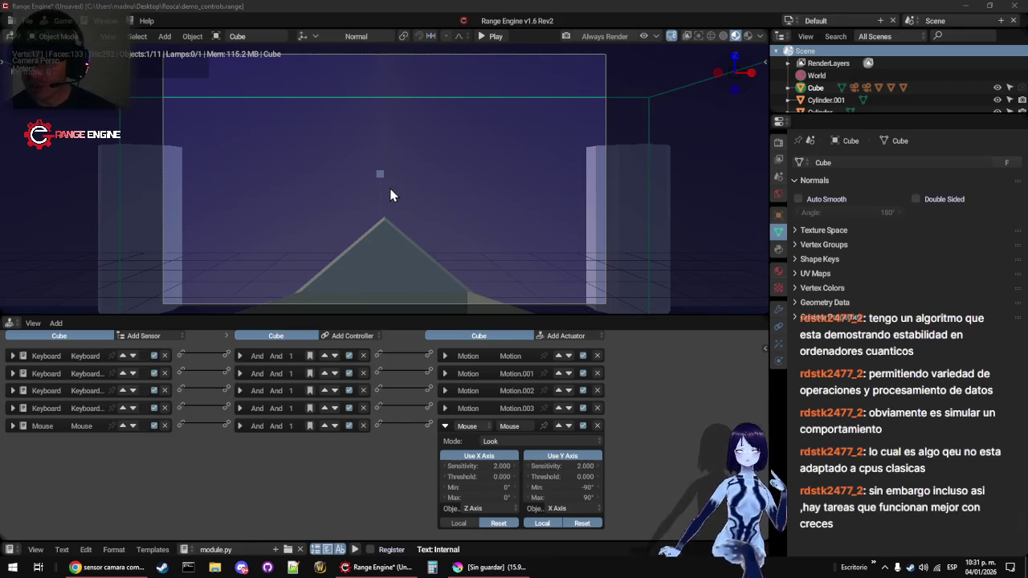
{"action": "right_click", "coordinate": [388, 162]}
{"action": "key", "text": "ctrl+s"}
{"action": "left_click", "coordinate": [388, 162]}
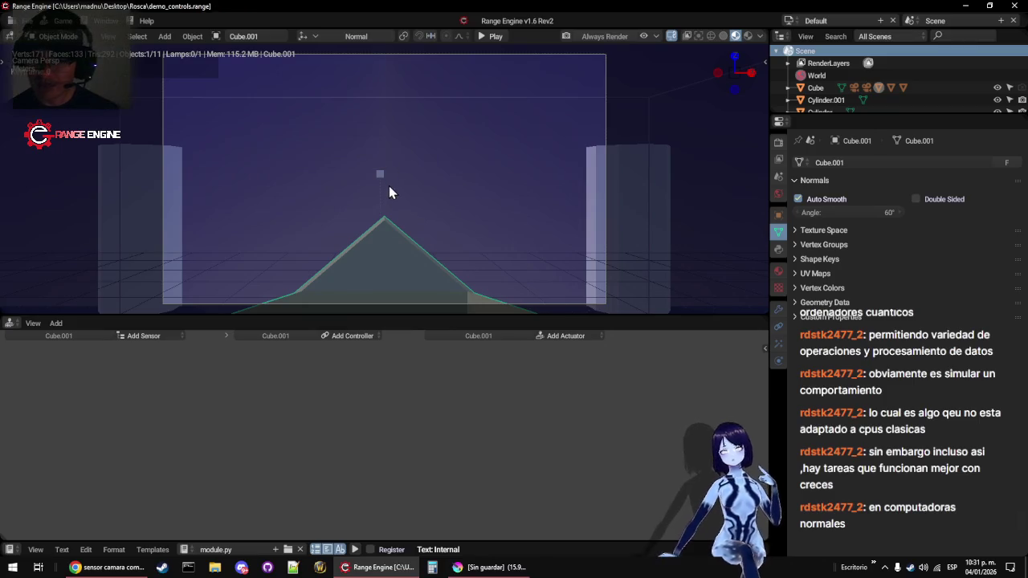
Play-test the game in a maximized 3D view, then stop it and restore the layout
{"action": "key", "text": "ctrl+space"}
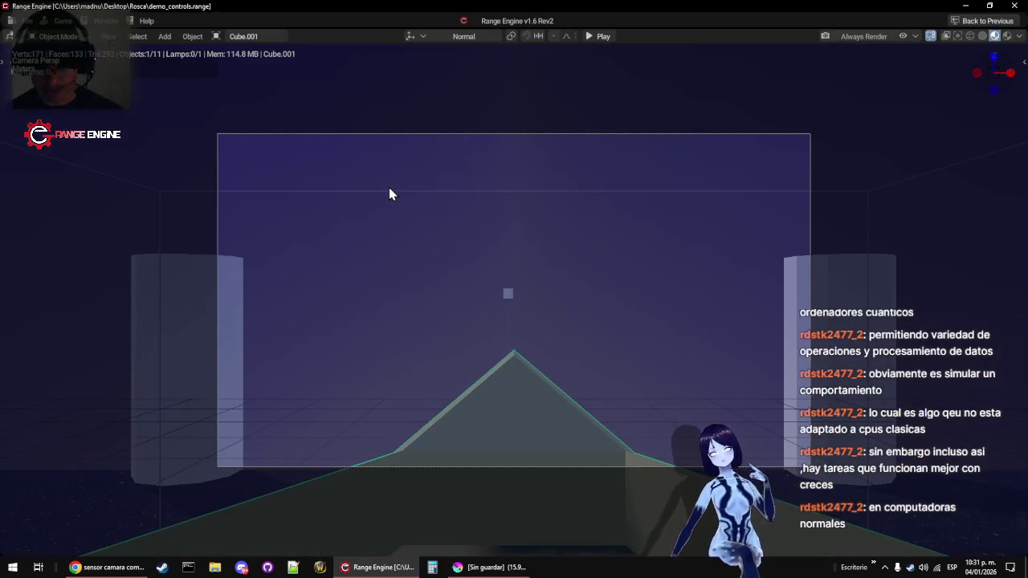
{"action": "key", "text": "p"}
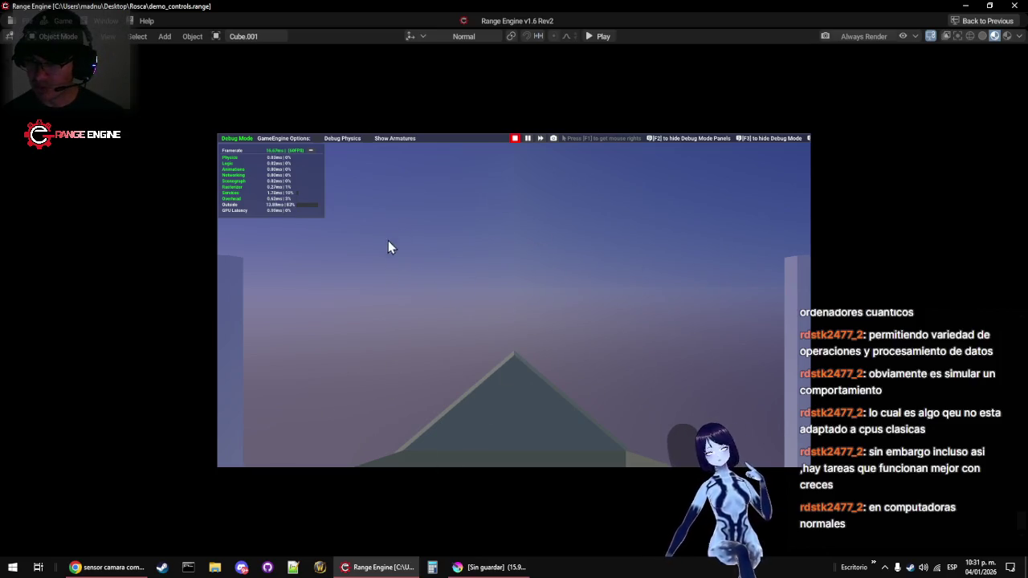
{"action": "key", "text": "Escape"}
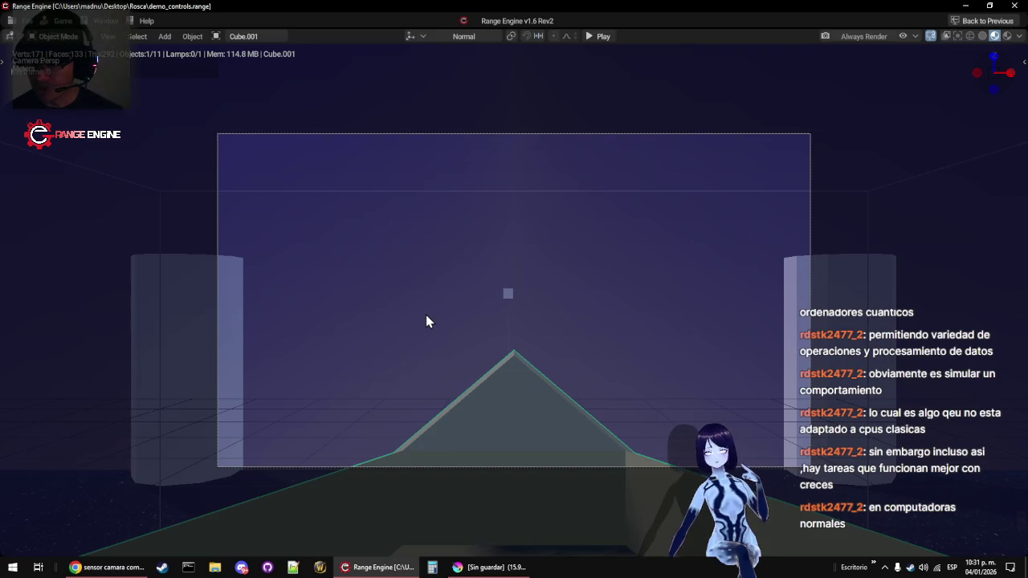
{"action": "key", "text": "ctrl+space"}
Change the Cube's Mouse sensor type to Always and collapse its brick
{"action": "mouse_move", "coordinate": [314, 214]}
{"action": "left_mouse_down"}
{"action": "mouse_move", "coordinate": [370, 239]}
{"action": "mouse_move", "coordinate": [340, 208]}
{"action": "left_mouse_up"}
{"action": "left_click", "coordinate": [338, 187]}
{"action": "left_click", "coordinate": [339, 183]}
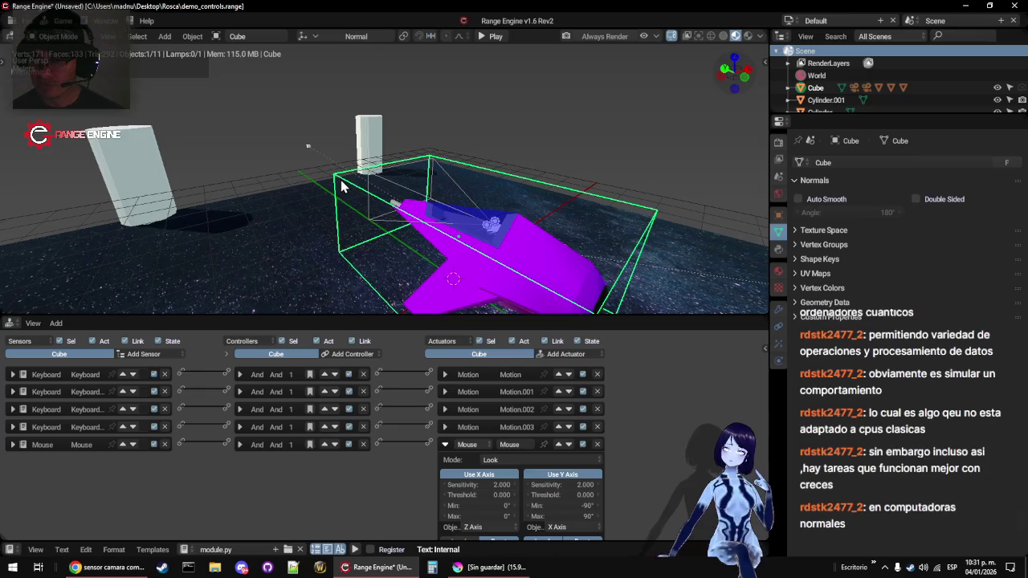
{"action": "left_click", "coordinate": [12, 445]}
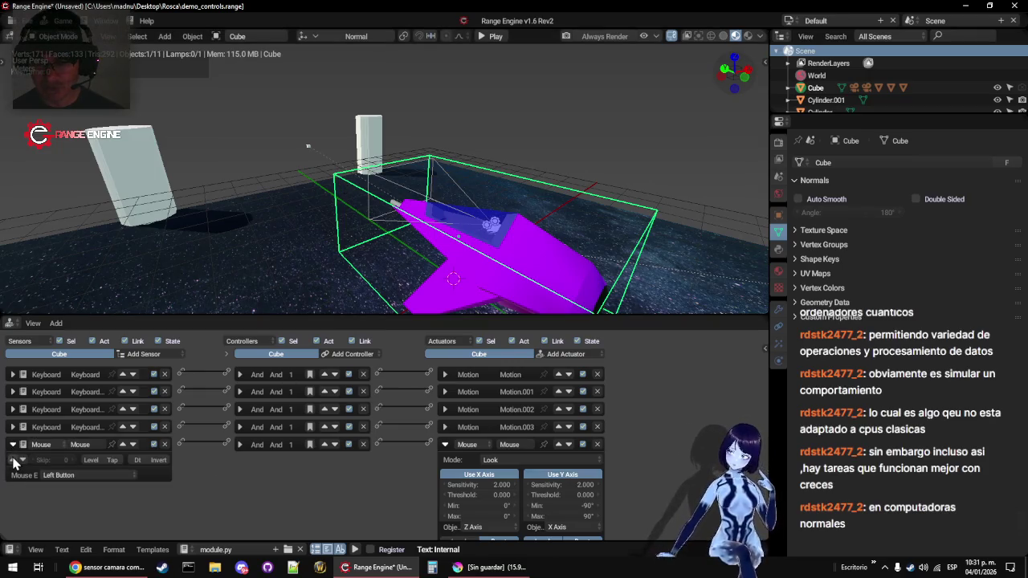
{"action": "left_click", "coordinate": [89, 476]}
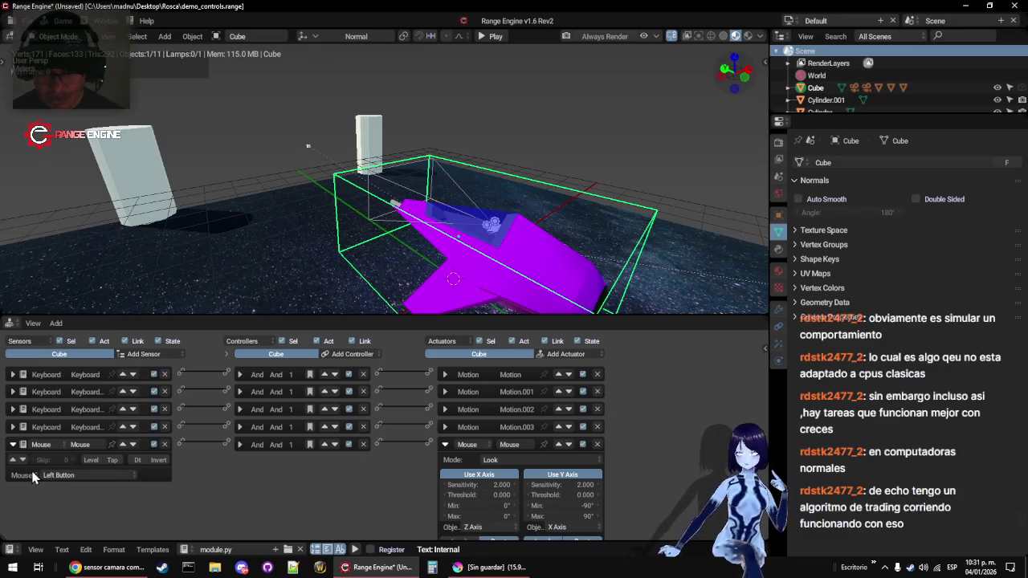
{"action": "left_click", "coordinate": [39, 447]}
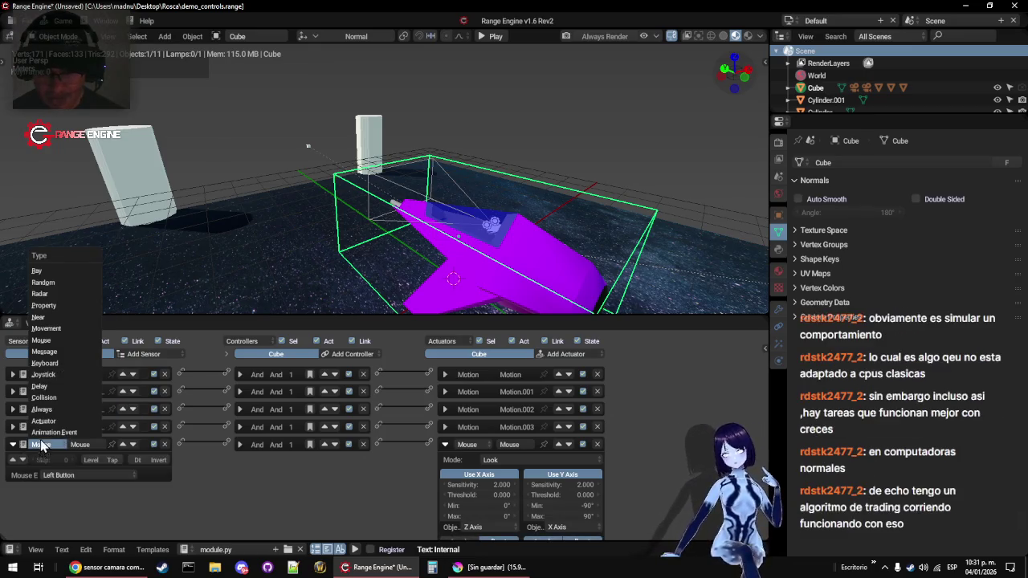
{"action": "left_click", "coordinate": [41, 409]}
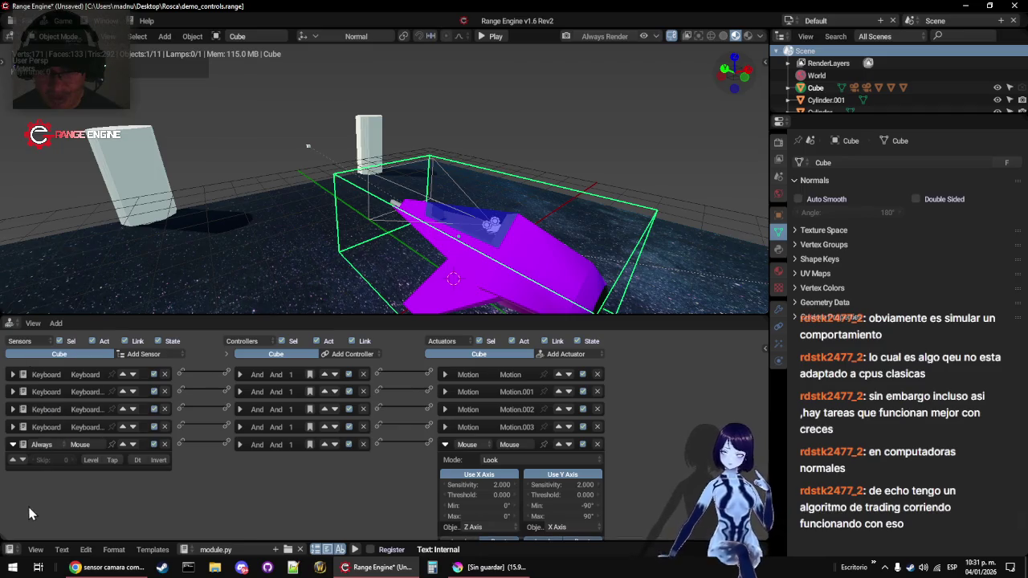
{"action": "left_click", "coordinate": [12, 444]}
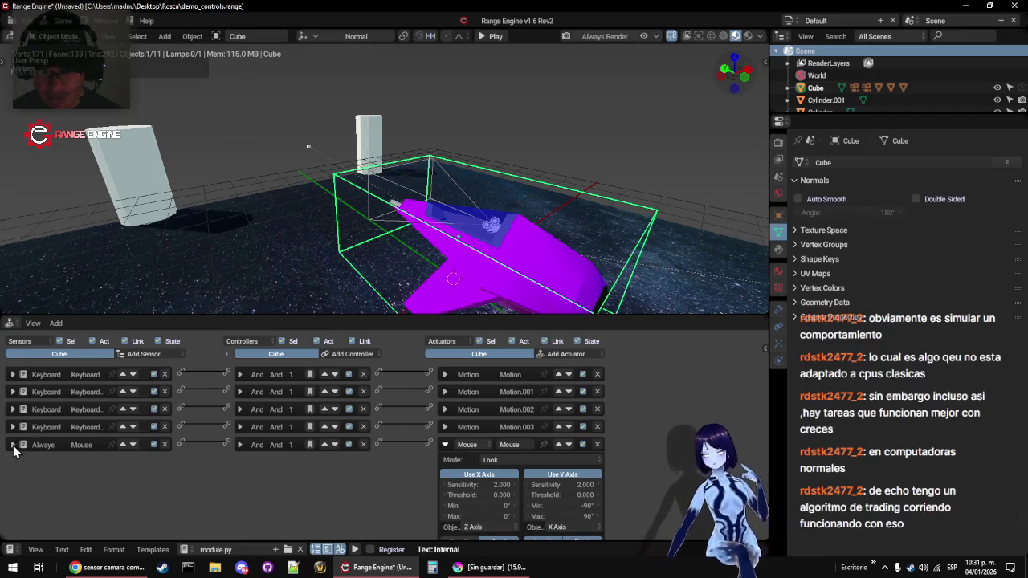
Save over the project, play-test mouse look, then return to the camera view
{"action": "key", "text": "ctrl+s"}
{"action": "left_click", "coordinate": [441, 210]}
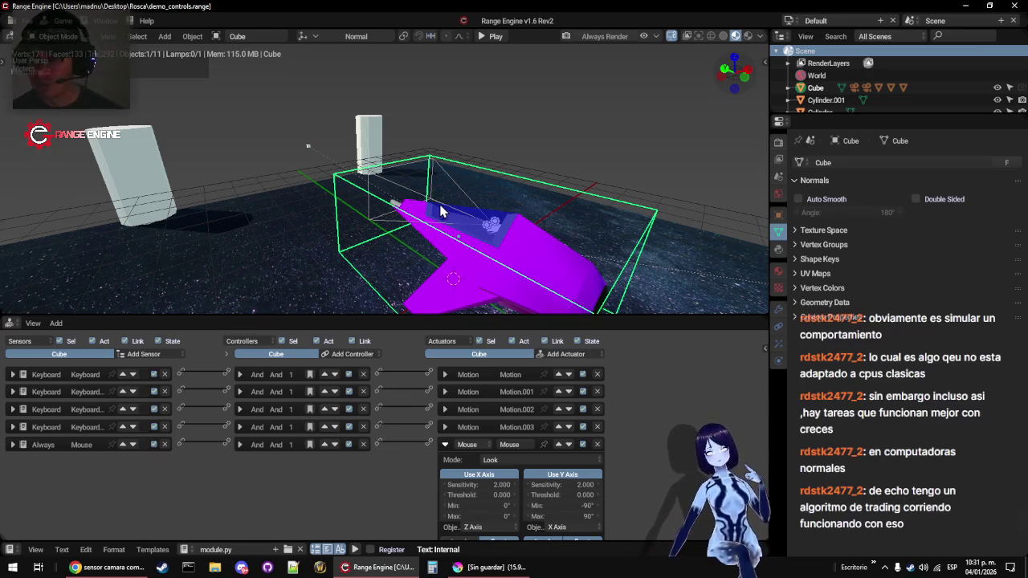
{"action": "key", "text": "p"}
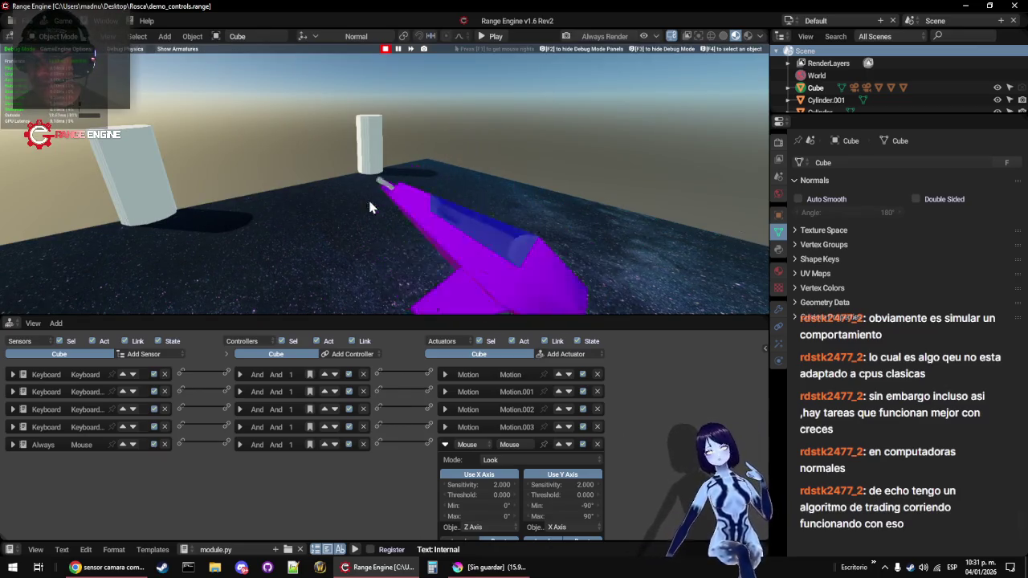
{"action": "key", "text": "Escape"}
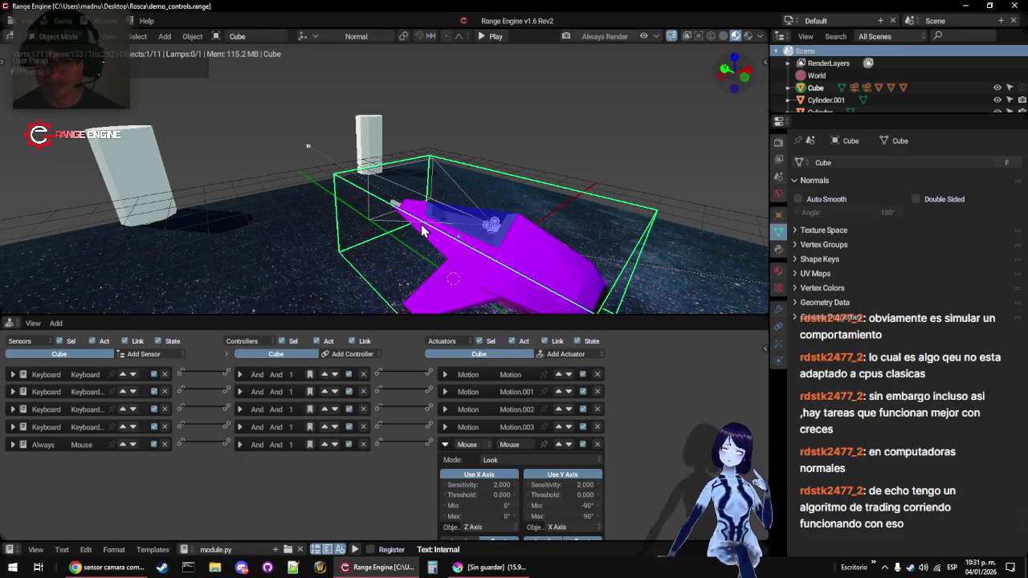
{"action": "key", "text": "KP_0"}
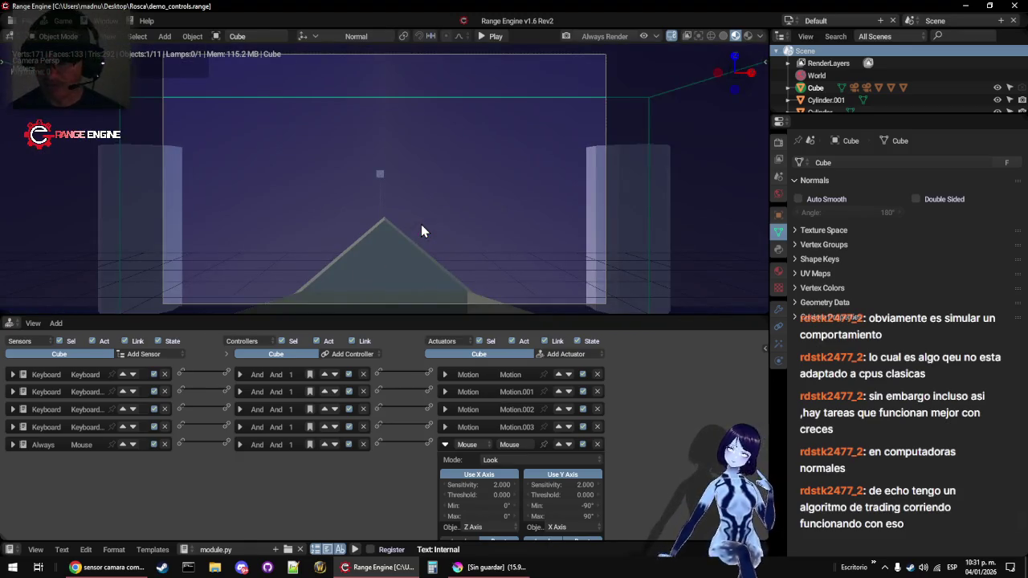
Run the game from the camera view, stop it, then switch to a free perspective view
{"action": "key", "text": "p"}
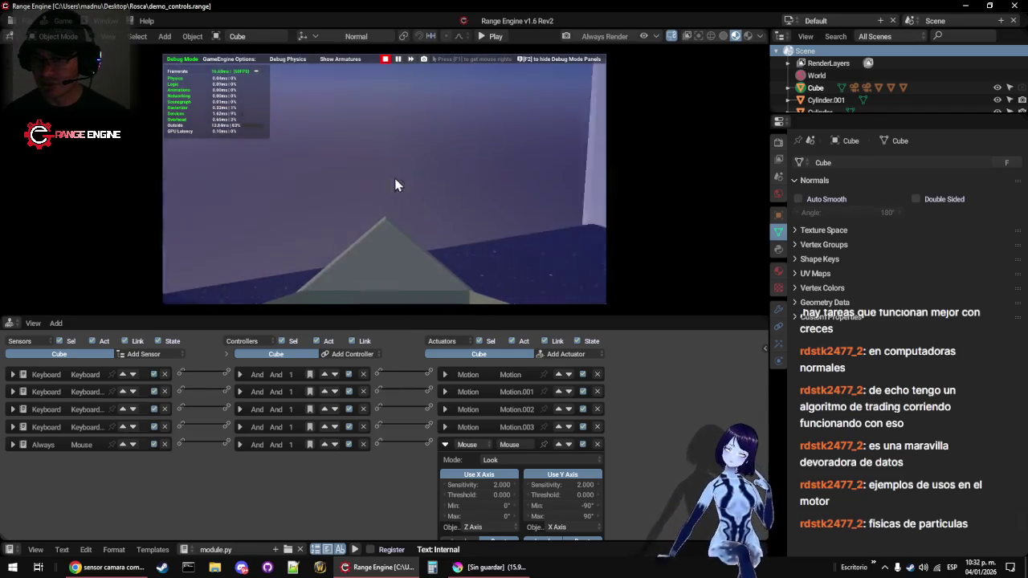
{"action": "key", "text": "Escape"}
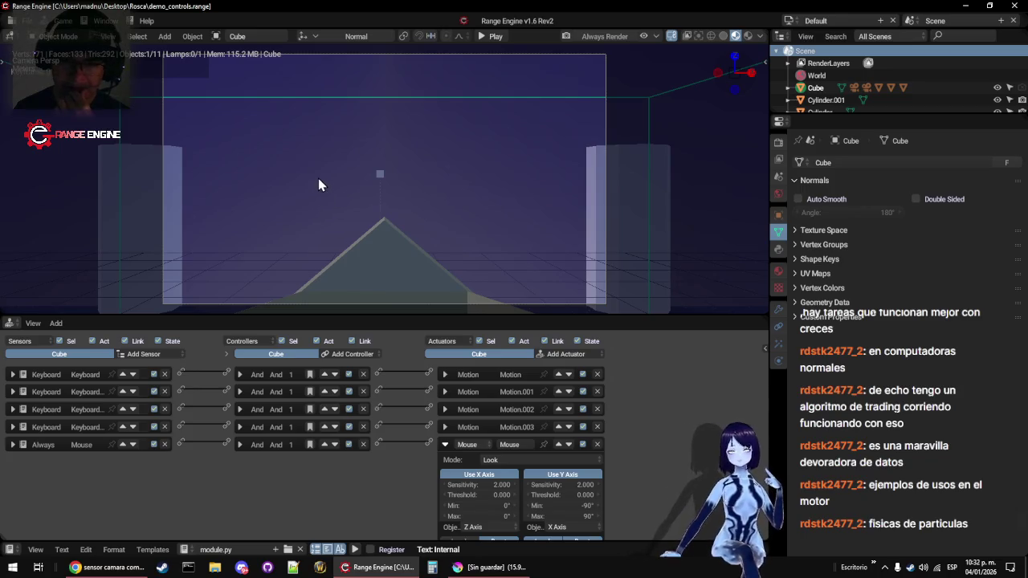
{"action": "key", "text": "KP_0"}
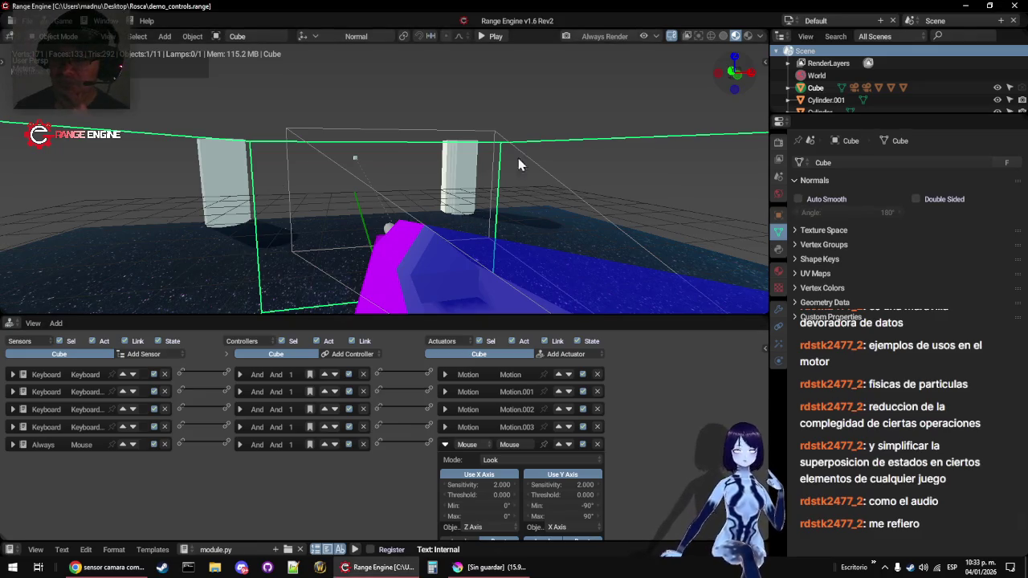
Inspect Camera.001 and the Cube, then select Cube.003 and orbit to view it from the side
{"action": "scroll", "coordinate": [366, 226], "scroll_direction": "down", "scroll_amount": 6}
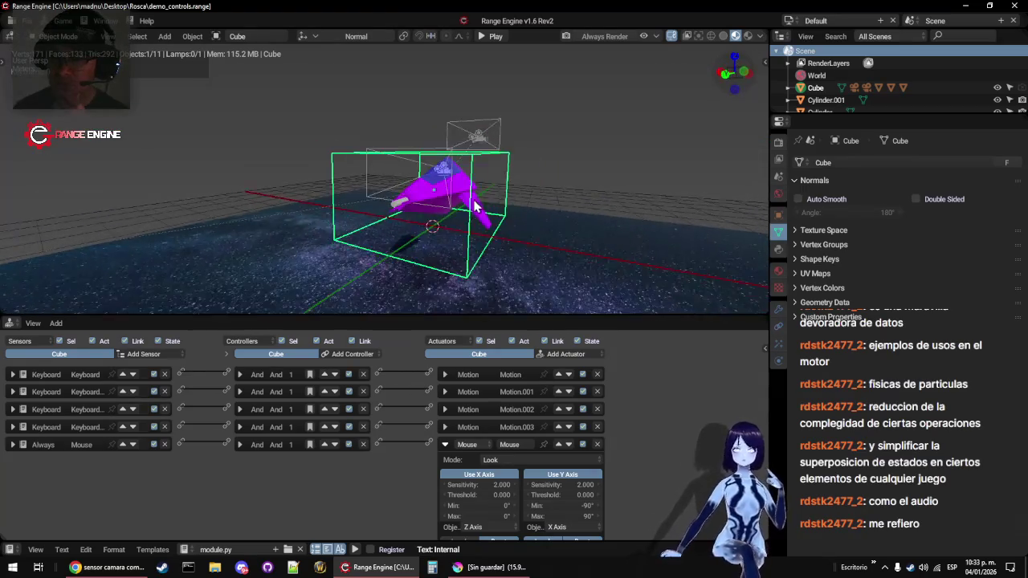
{"action": "scroll", "coordinate": [370, 194], "scroll_direction": "up", "scroll_amount": 6}
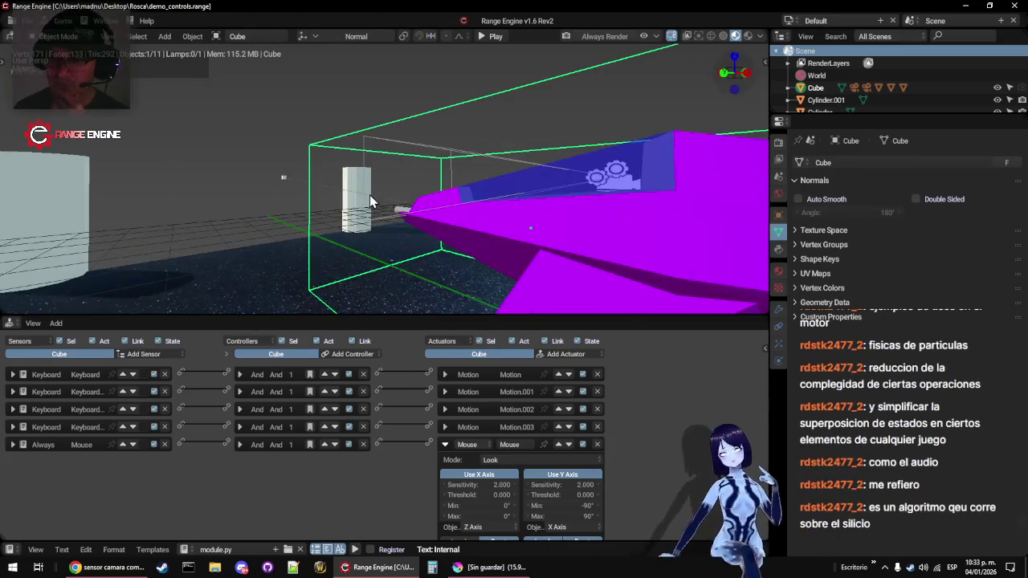
{"action": "scroll", "coordinate": [370, 194], "scroll_direction": "down", "scroll_amount": 2}
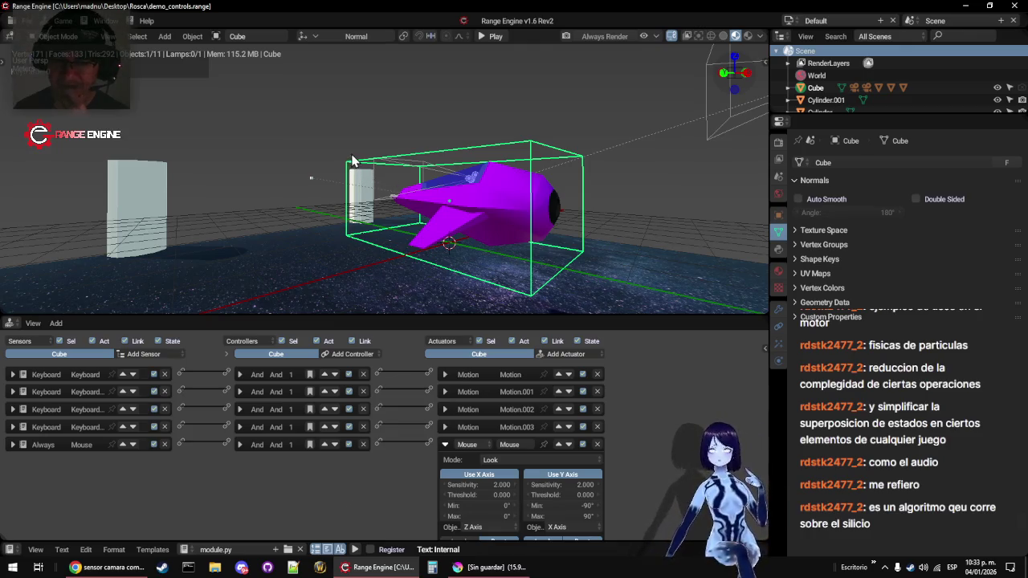
{"action": "left_click", "coordinate": [381, 163]}
{"action": "left_click", "coordinate": [366, 167]}
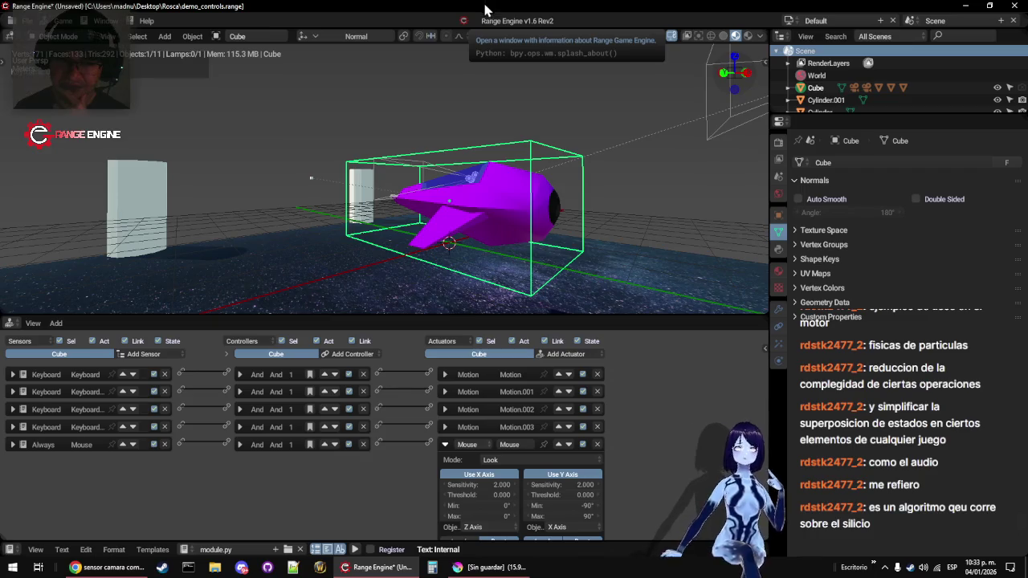
{"action": "mouse_move", "coordinate": [333, 137]}
{"action": "left_mouse_down"}
{"action": "mouse_move", "coordinate": [522, 181]}
{"action": "mouse_move", "coordinate": [357, 184]}
{"action": "mouse_move", "coordinate": [281, 159]}
{"action": "mouse_move", "coordinate": [293, 158]}
{"action": "mouse_move", "coordinate": [274, 183]}
{"action": "mouse_move", "coordinate": [317, 156]}
{"action": "left_mouse_up"}
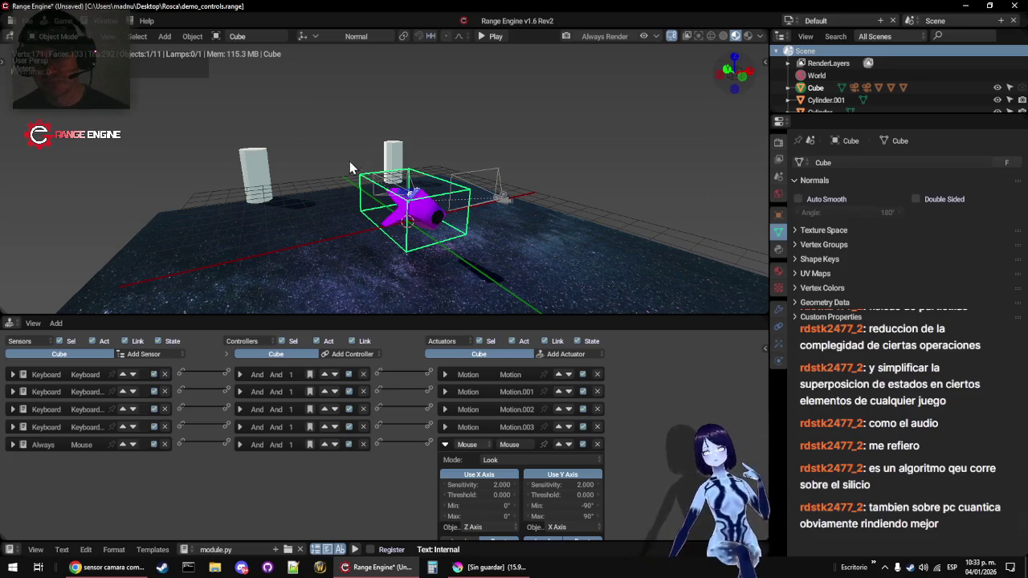
{"action": "left_click", "coordinate": [352, 162]}
{"action": "mouse_move", "coordinate": [351, 160]}
{"action": "left_mouse_down"}
{"action": "mouse_move", "coordinate": [316, 228]}
{"action": "mouse_move", "coordinate": [379, 199]}
{"action": "mouse_move", "coordinate": [347, 213]}
{"action": "mouse_move", "coordinate": [322, 193]}
{"action": "mouse_move", "coordinate": [431, 223]}
{"action": "mouse_move", "coordinate": [310, 192]}
{"action": "mouse_move", "coordinate": [363, 200]}
{"action": "mouse_move", "coordinate": [499, 176]}
{"action": "mouse_move", "coordinate": [404, 193]}
{"action": "left_mouse_up"}
{"action": "scroll", "coordinate": [322, 196], "scroll_direction": "down", "scroll_amount": 3}
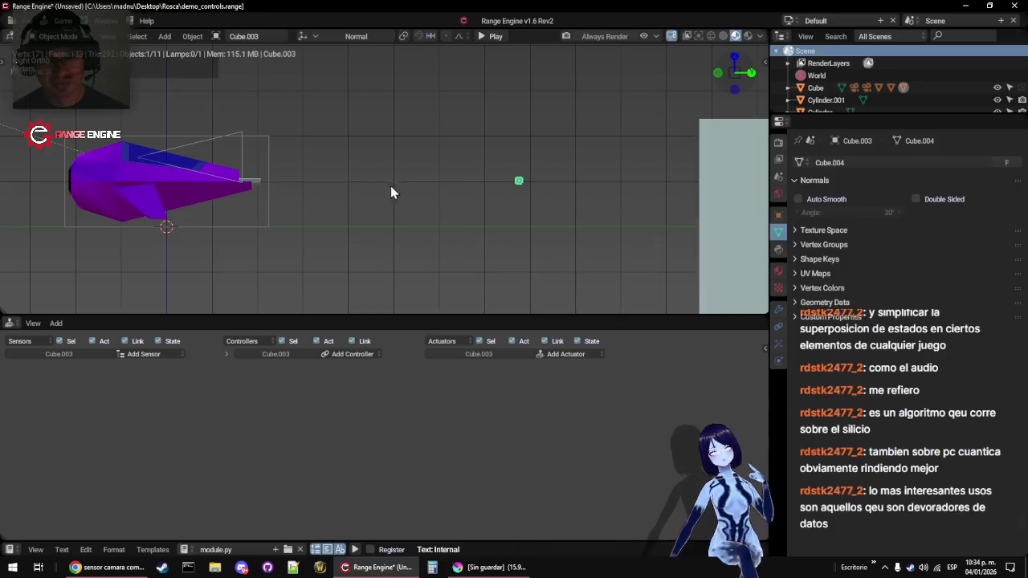
{"action": "mouse_move", "coordinate": [278, 180]}
{"action": "left_mouse_down"}
{"action": "mouse_move", "coordinate": [271, 193]}
{"action": "mouse_move", "coordinate": [349, 201]}
{"action": "left_mouse_up"}
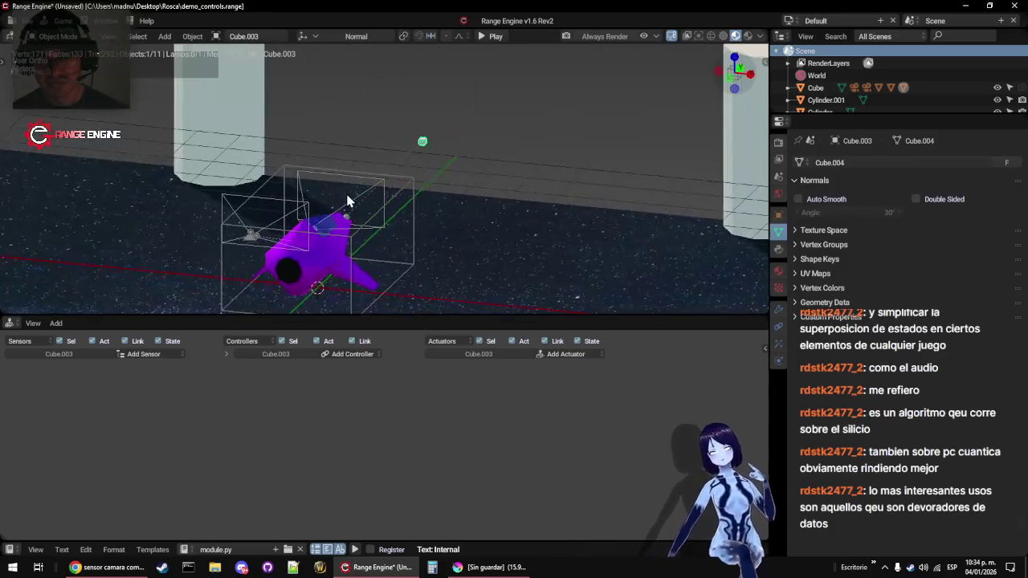
{"action": "key", "text": "KP_0"}
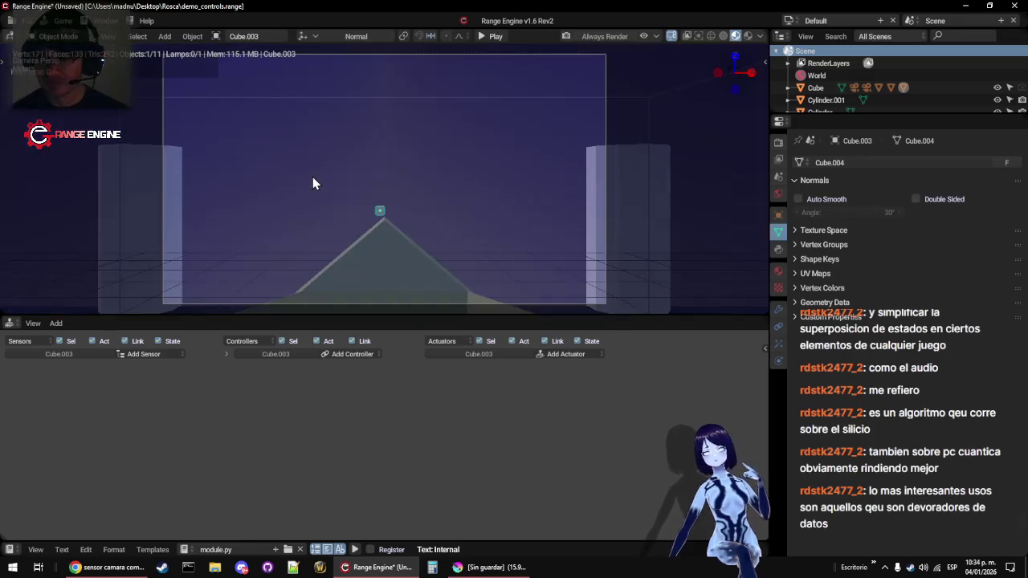
{"action": "key", "text": "p"}
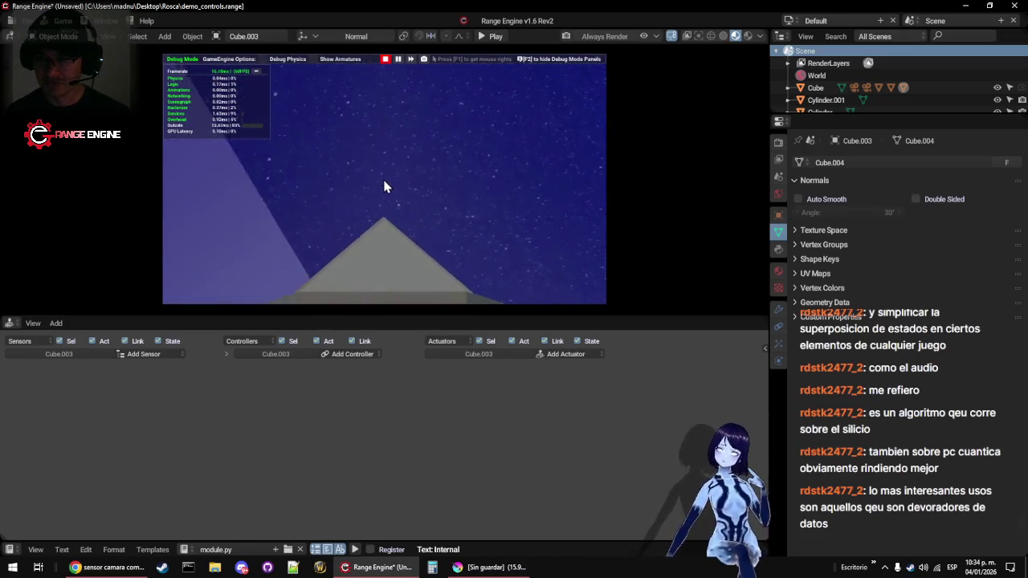
{"action": "key", "text": "Escape"}
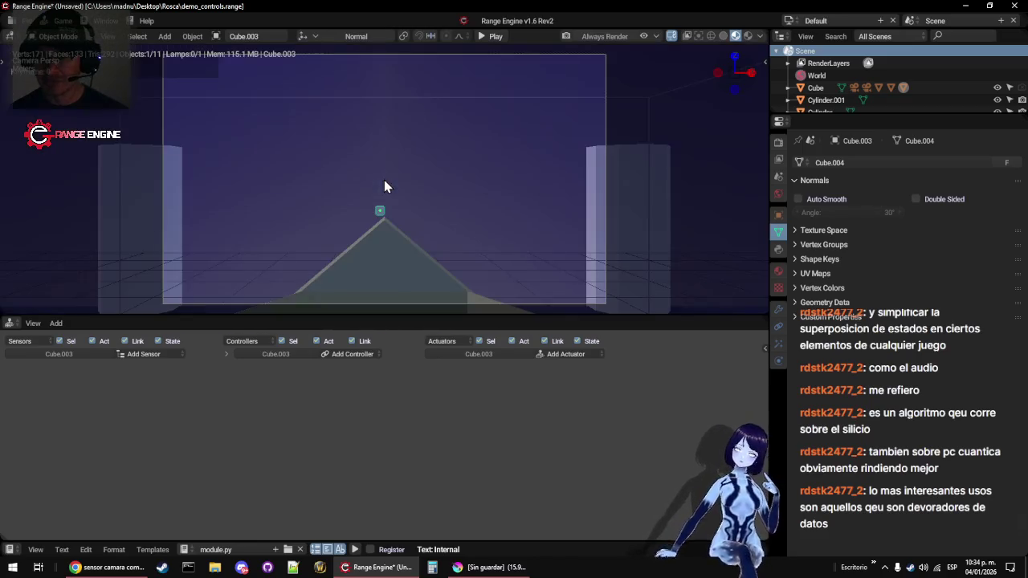
{"action": "key", "text": "KP_0"}
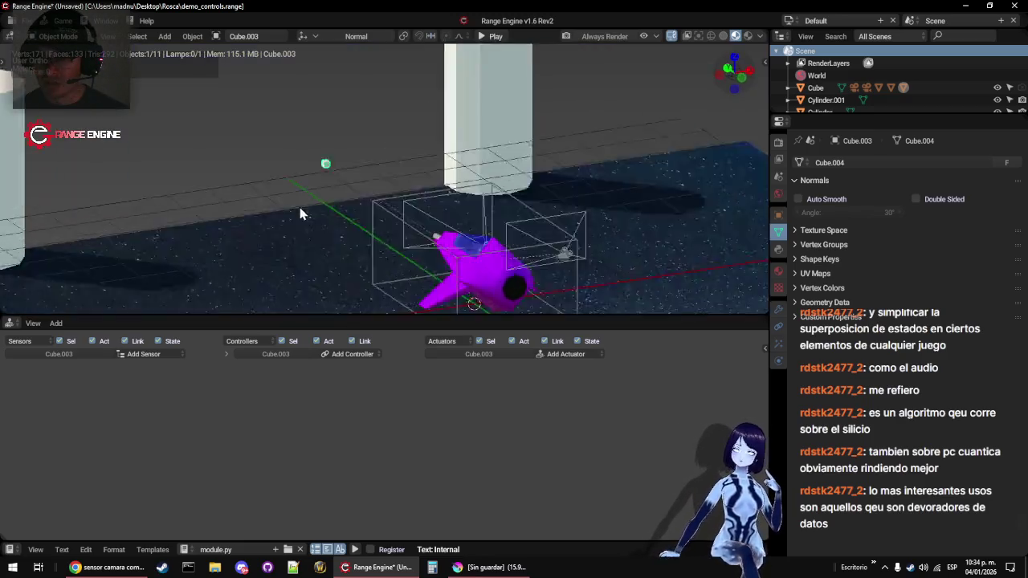
Delete Cube.003 and orbit out in perspective to see the whole scene
{"action": "key", "text": "x"}
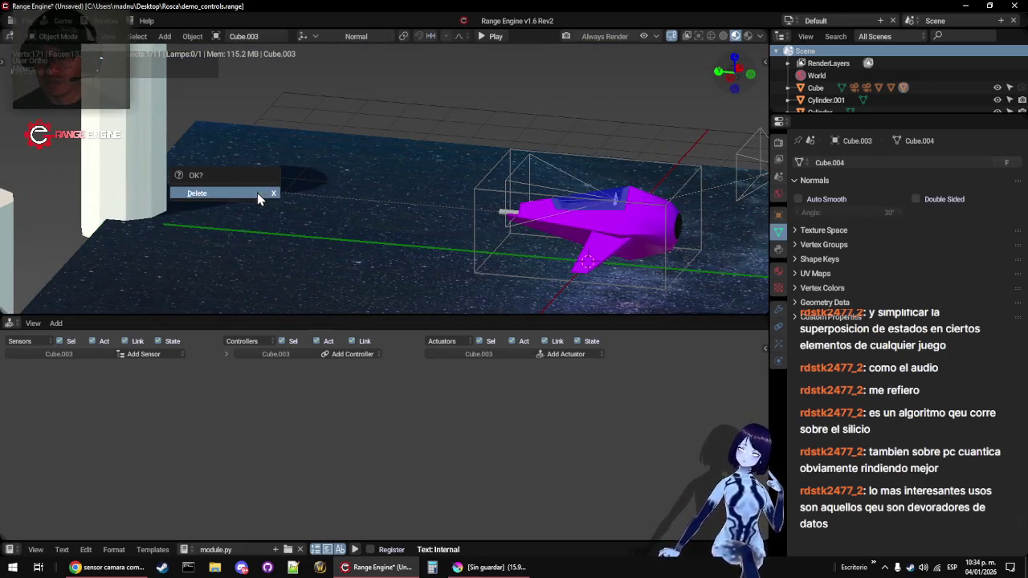
{"action": "left_click", "coordinate": [259, 197]}
{"action": "left_click_drag", "start_coordinate": [421, 219], "coordinate": [402, 218]}
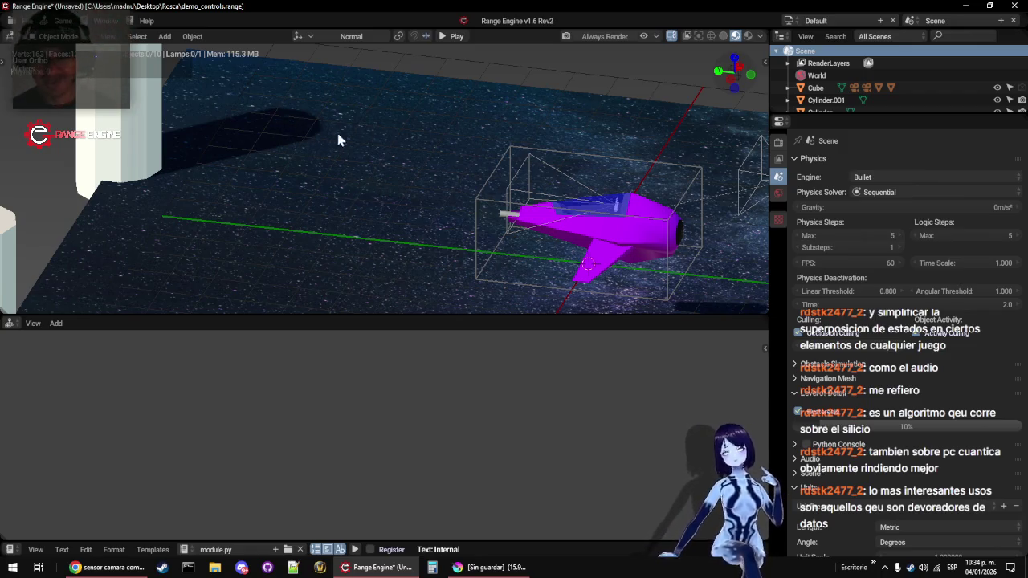
{"action": "mouse_move", "coordinate": [175, 190]}
{"action": "left_mouse_down"}
{"action": "mouse_move", "coordinate": [335, 177]}
{"action": "mouse_move", "coordinate": [479, 232]}
{"action": "mouse_move", "coordinate": [362, 199]}
{"action": "left_mouse_up"}
{"action": "scroll", "coordinate": [335, 177], "scroll_direction": "down", "scroll_amount": 5}
{"action": "scroll", "coordinate": [417, 211], "scroll_direction": "up", "scroll_amount": 3}
{"action": "scroll", "coordinate": [414, 213], "scroll_direction": "down", "scroll_amount": 3}
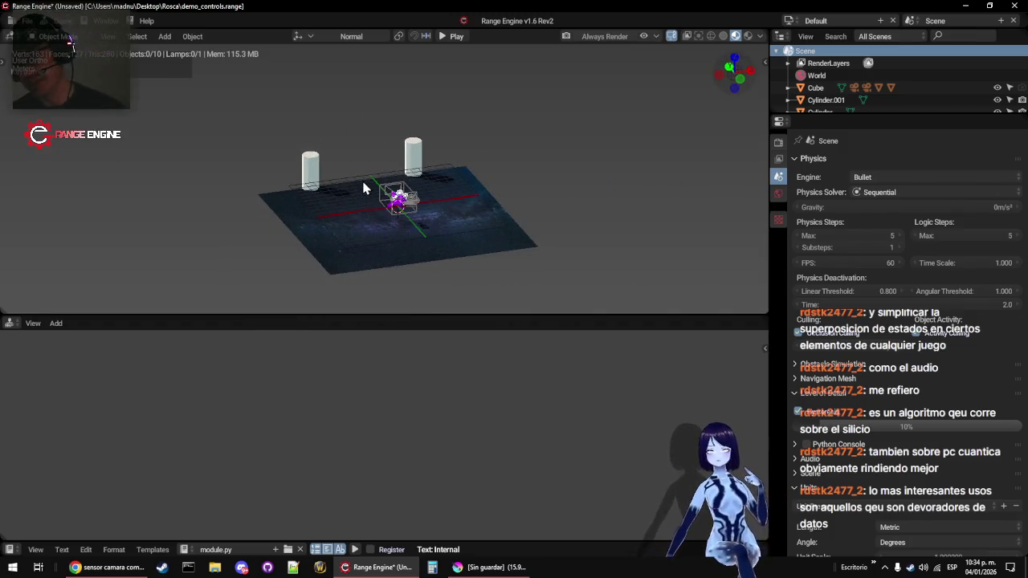
{"action": "scroll", "coordinate": [336, 230], "scroll_direction": "up", "scroll_amount": 4}
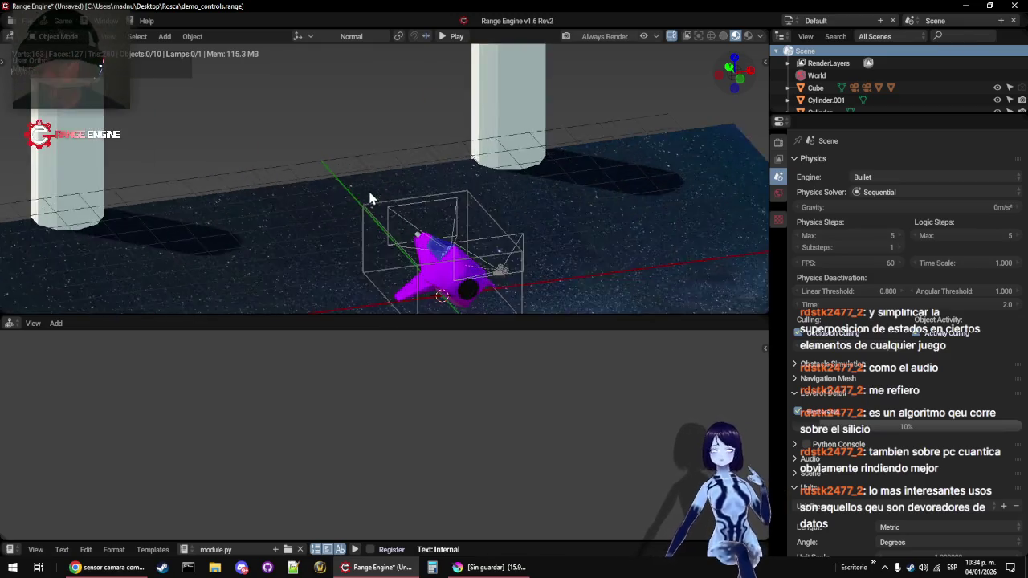
{"action": "scroll", "coordinate": [359, 203], "scroll_direction": "down", "scroll_amount": 2}
{"action": "key", "text": "KP_5"}
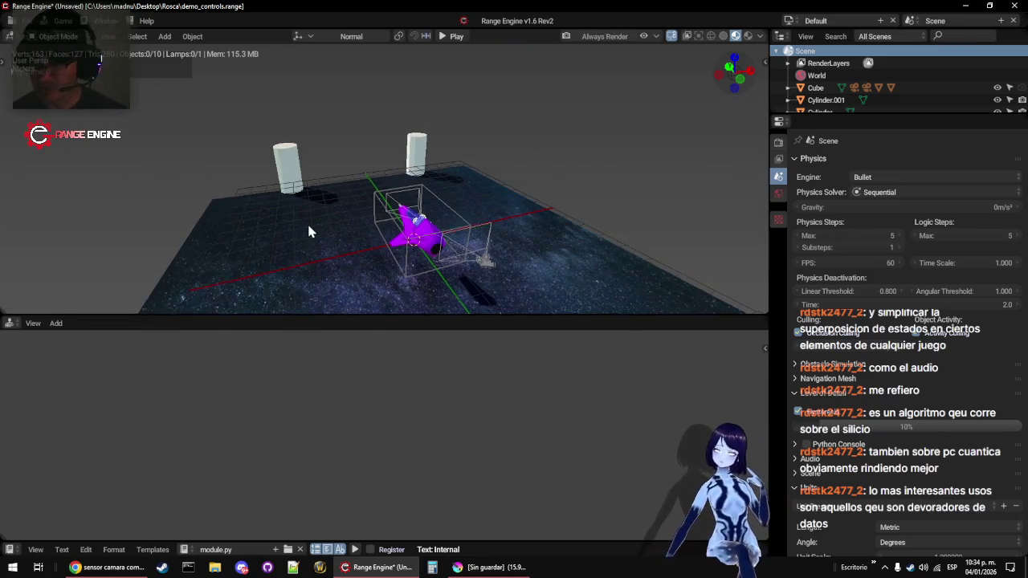
{"action": "left_click_drag", "start_coordinate": [310, 230], "coordinate": [436, 217]}
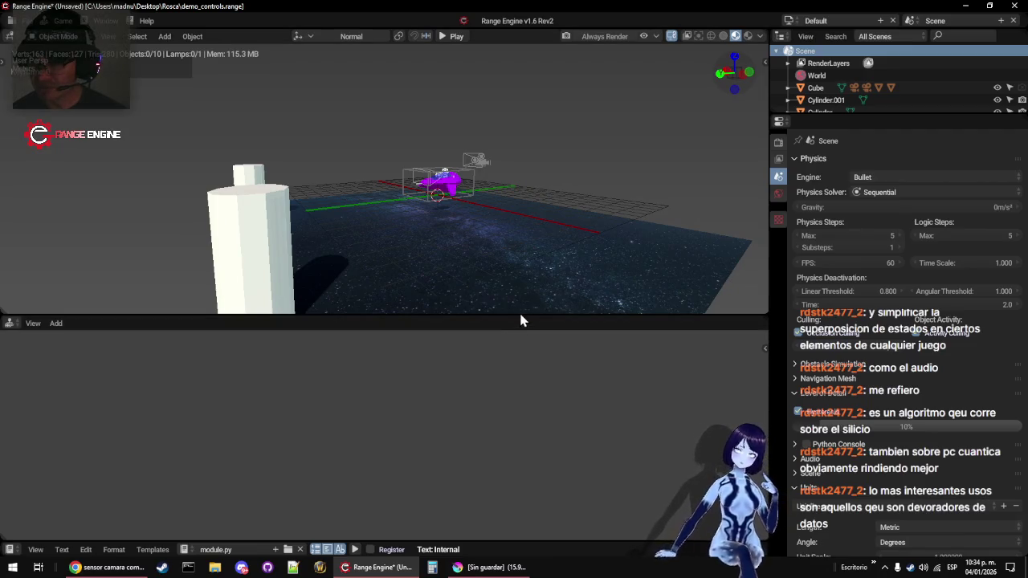
Enlarge the 3D view, move in toward the purple ship, and select Camera.001
{"action": "left_click_drag", "start_coordinate": [522, 316], "coordinate": [511, 427]}
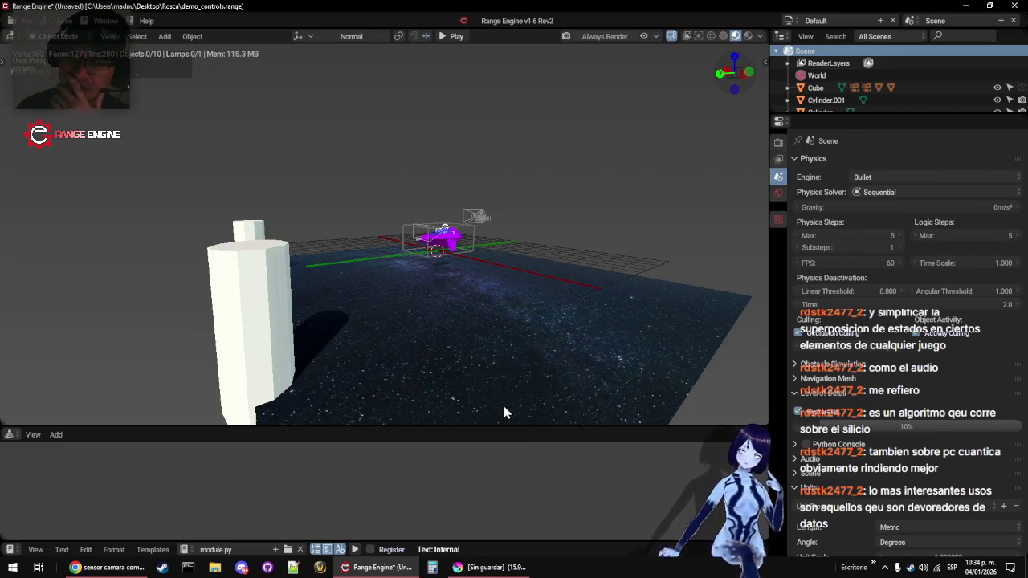
{"action": "scroll", "coordinate": [257, 254], "scroll_direction": "down", "scroll_amount": 2}
{"action": "mouse_move", "coordinate": [262, 195]}
{"action": "left_mouse_down"}
{"action": "mouse_move", "coordinate": [306, 219]}
{"action": "mouse_move", "coordinate": [338, 208]}
{"action": "mouse_move", "coordinate": [434, 249]}
{"action": "mouse_move", "coordinate": [575, 230]}
{"action": "mouse_move", "coordinate": [407, 242]}
{"action": "mouse_move", "coordinate": [363, 232]}
{"action": "mouse_move", "coordinate": [458, 277]}
{"action": "left_mouse_up"}
{"action": "scroll", "coordinate": [458, 278], "scroll_direction": "down", "scroll_amount": 1}
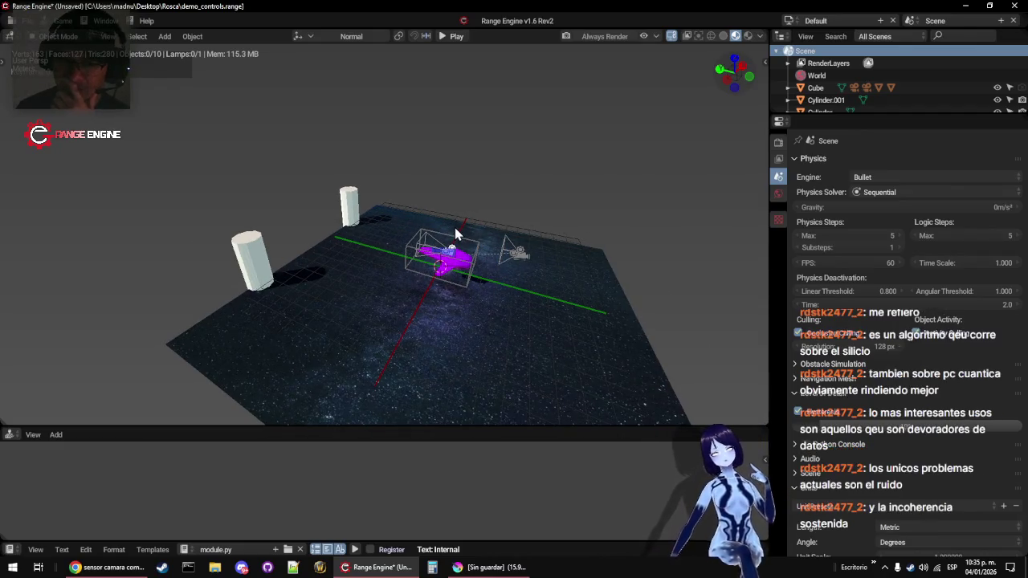
{"action": "mouse_move", "coordinate": [426, 277]}
{"action": "left_mouse_down"}
{"action": "mouse_move", "coordinate": [414, 309]}
{"action": "mouse_move", "coordinate": [379, 325]}
{"action": "mouse_move", "coordinate": [383, 310]}
{"action": "mouse_move", "coordinate": [474, 296]}
{"action": "mouse_move", "coordinate": [452, 325]}
{"action": "mouse_move", "coordinate": [329, 254]}
{"action": "mouse_move", "coordinate": [436, 328]}
{"action": "mouse_move", "coordinate": [371, 313]}
{"action": "mouse_move", "coordinate": [410, 359]}
{"action": "mouse_move", "coordinate": [468, 351]}
{"action": "mouse_move", "coordinate": [487, 297]}
{"action": "mouse_move", "coordinate": [390, 329]}
{"action": "mouse_move", "coordinate": [484, 325]}
{"action": "mouse_move", "coordinate": [448, 338]}
{"action": "mouse_move", "coordinate": [287, 322]}
{"action": "mouse_move", "coordinate": [231, 302]}
{"action": "mouse_move", "coordinate": [282, 338]}
{"action": "mouse_move", "coordinate": [283, 303]}
{"action": "mouse_move", "coordinate": [281, 319]}
{"action": "left_mouse_up"}
{"action": "left_click", "coordinate": [500, 252]}
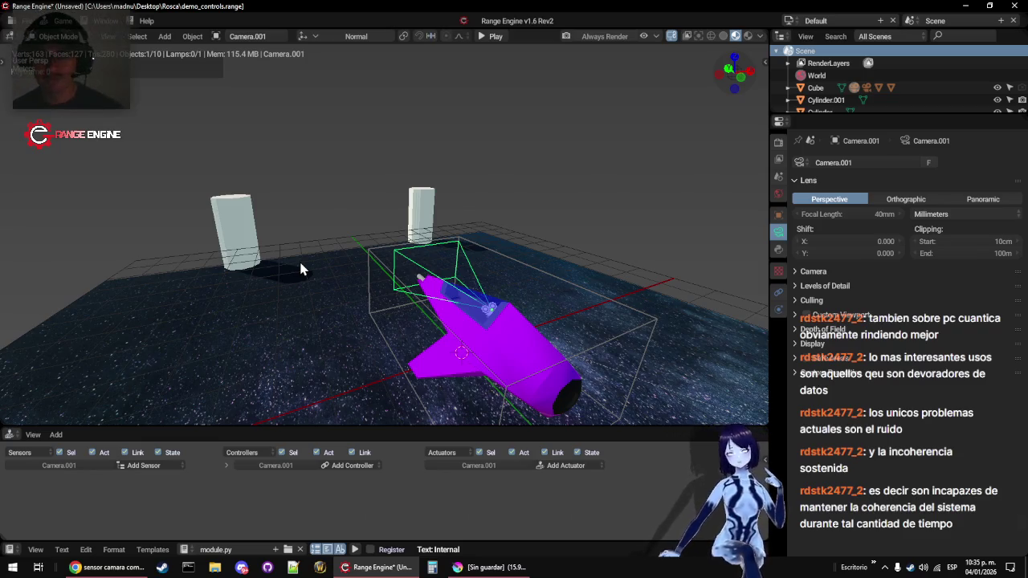
Save the scene over the existing file
{"action": "mouse_move", "coordinate": [273, 300]}
{"action": "left_mouse_down"}
{"action": "mouse_move", "coordinate": [241, 262]}
{"action": "mouse_move", "coordinate": [494, 261]}
{"action": "mouse_move", "coordinate": [470, 275]}
{"action": "mouse_move", "coordinate": [431, 246]}
{"action": "mouse_move", "coordinate": [448, 270]}
{"action": "left_mouse_up"}
{"action": "scroll", "coordinate": [241, 262], "scroll_direction": "down", "scroll_amount": 5}
{"action": "scroll", "coordinate": [262, 241], "scroll_direction": "up", "scroll_amount": 5}
{"action": "scroll", "coordinate": [494, 261], "scroll_direction": "down", "scroll_amount": 3}
{"action": "scroll", "coordinate": [493, 261], "scroll_direction": "up", "scroll_amount": 5}
{"action": "scroll", "coordinate": [496, 267], "scroll_direction": "down", "scroll_amount": 3}
{"action": "key", "text": "ctrl+s"}
{"action": "left_click", "coordinate": [449, 270]}
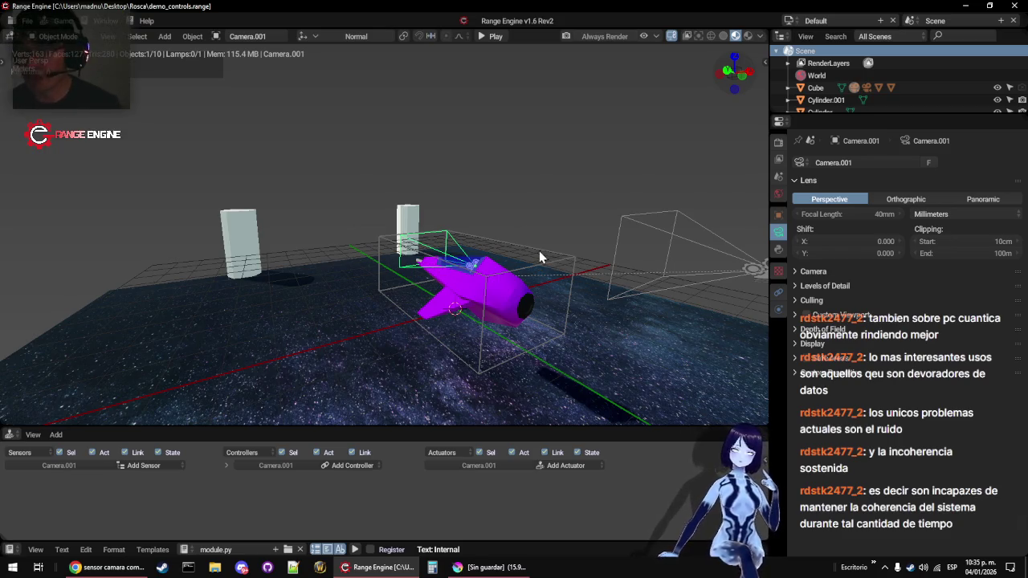
Check the view through Camera.001 several times, orbiting around the ship and pillars between checks
{"action": "mouse_move", "coordinate": [332, 265]}
{"action": "left_mouse_down"}
{"action": "mouse_move", "coordinate": [376, 266]}
{"action": "mouse_move", "coordinate": [391, 287]}
{"action": "left_mouse_up"}
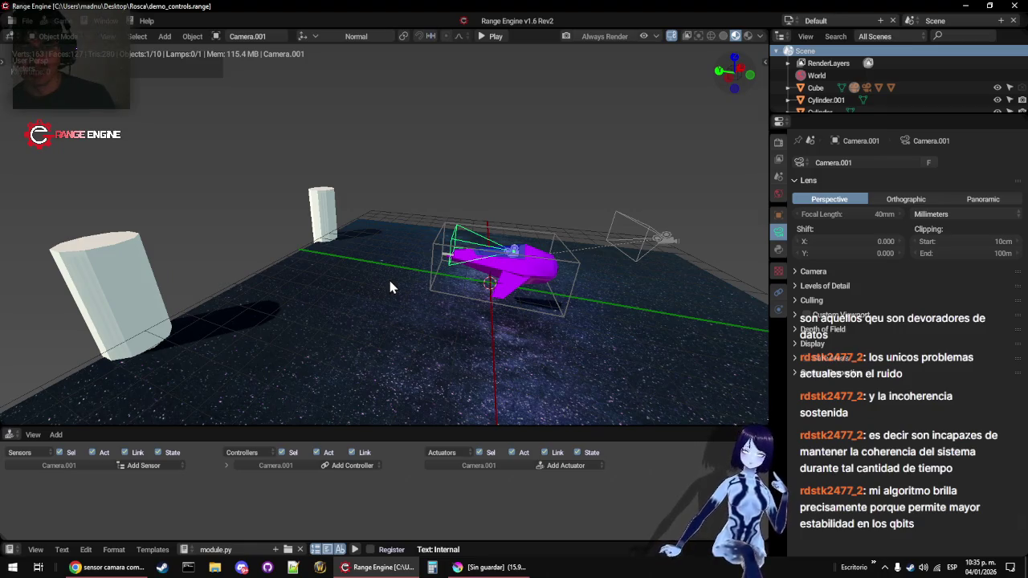
{"action": "left_click_drag", "start_coordinate": [384, 247], "coordinate": [514, 226]}
{"action": "key", "text": "KP_0"}
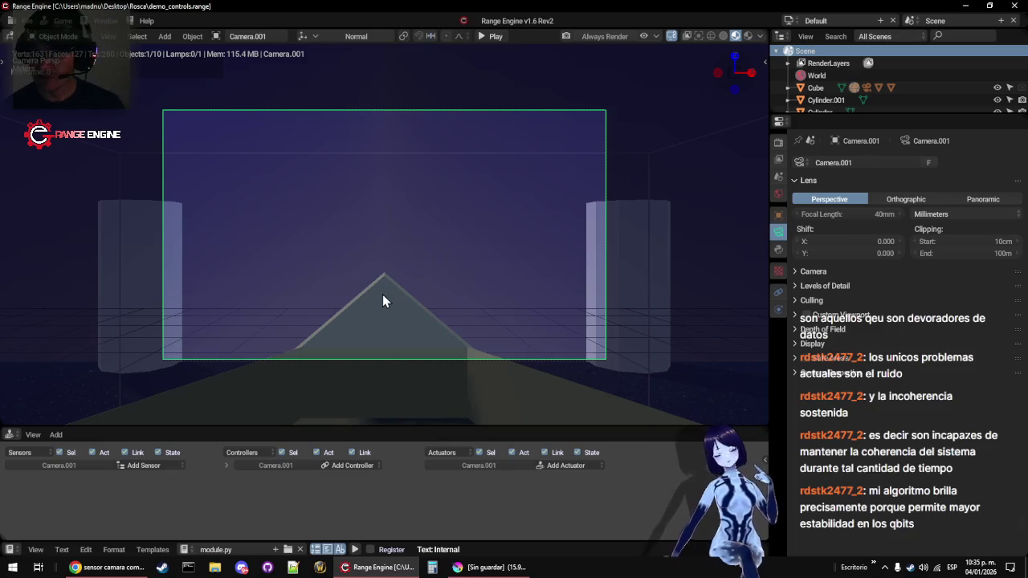
{"action": "mouse_move", "coordinate": [365, 298]}
{"action": "left_mouse_down"}
{"action": "mouse_move", "coordinate": [371, 319]}
{"action": "mouse_move", "coordinate": [485, 318]}
{"action": "left_mouse_up"}
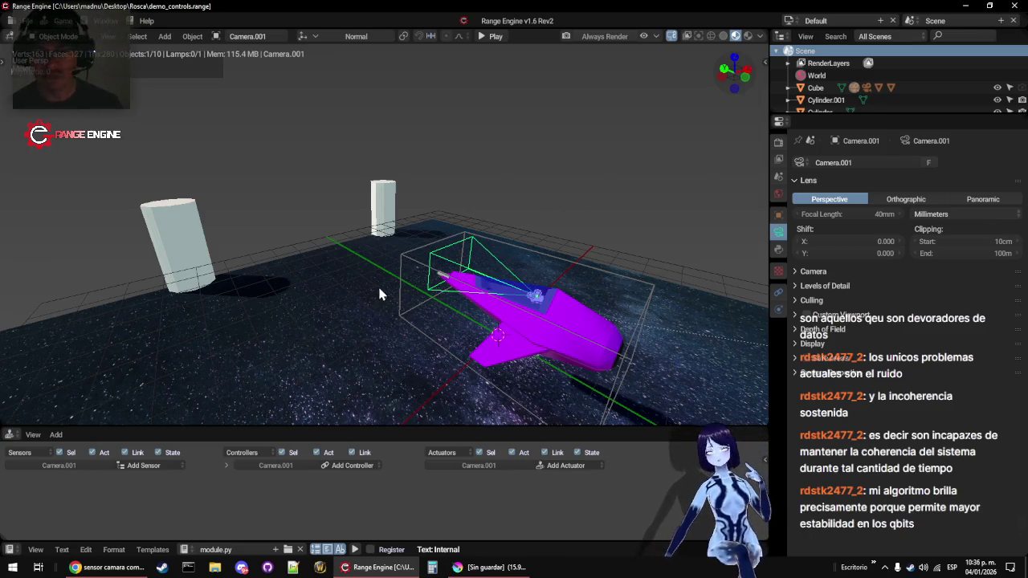
{"action": "mouse_move", "coordinate": [351, 285]}
{"action": "left_mouse_down"}
{"action": "mouse_move", "coordinate": [430, 273]}
{"action": "mouse_move", "coordinate": [510, 245]}
{"action": "mouse_move", "coordinate": [459, 276]}
{"action": "mouse_move", "coordinate": [471, 305]}
{"action": "mouse_move", "coordinate": [354, 287]}
{"action": "mouse_move", "coordinate": [482, 291]}
{"action": "mouse_move", "coordinate": [535, 255]}
{"action": "mouse_move", "coordinate": [554, 281]}
{"action": "mouse_move", "coordinate": [463, 302]}
{"action": "mouse_move", "coordinate": [434, 268]}
{"action": "mouse_move", "coordinate": [482, 273]}
{"action": "left_mouse_up"}
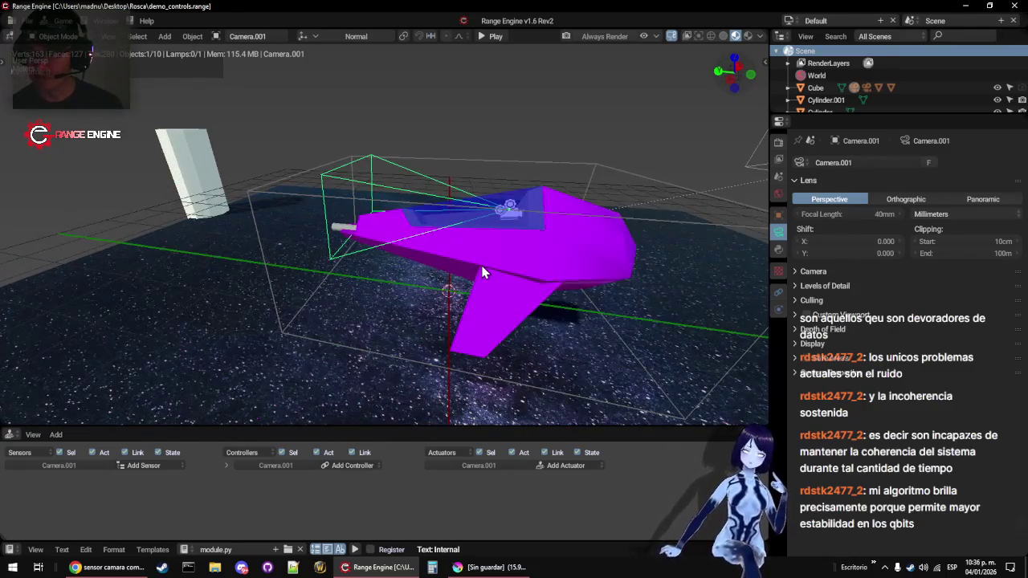
{"action": "key", "text": "KP_0"}
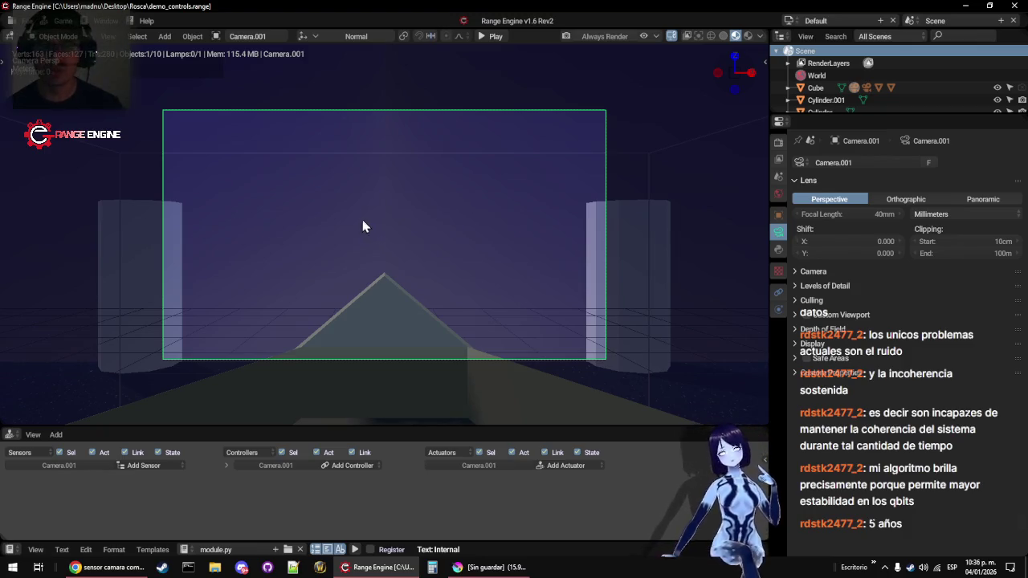
{"action": "mouse_move", "coordinate": [267, 283]}
{"action": "left_mouse_down"}
{"action": "mouse_move", "coordinate": [396, 326]}
{"action": "mouse_move", "coordinate": [521, 298]}
{"action": "mouse_move", "coordinate": [482, 321]}
{"action": "mouse_move", "coordinate": [314, 298]}
{"action": "mouse_move", "coordinate": [458, 336]}
{"action": "mouse_move", "coordinate": [329, 308]}
{"action": "mouse_move", "coordinate": [316, 319]}
{"action": "mouse_move", "coordinate": [481, 314]}
{"action": "mouse_move", "coordinate": [404, 300]}
{"action": "mouse_move", "coordinate": [471, 305]}
{"action": "mouse_move", "coordinate": [367, 321]}
{"action": "mouse_move", "coordinate": [551, 316]}
{"action": "left_mouse_up"}
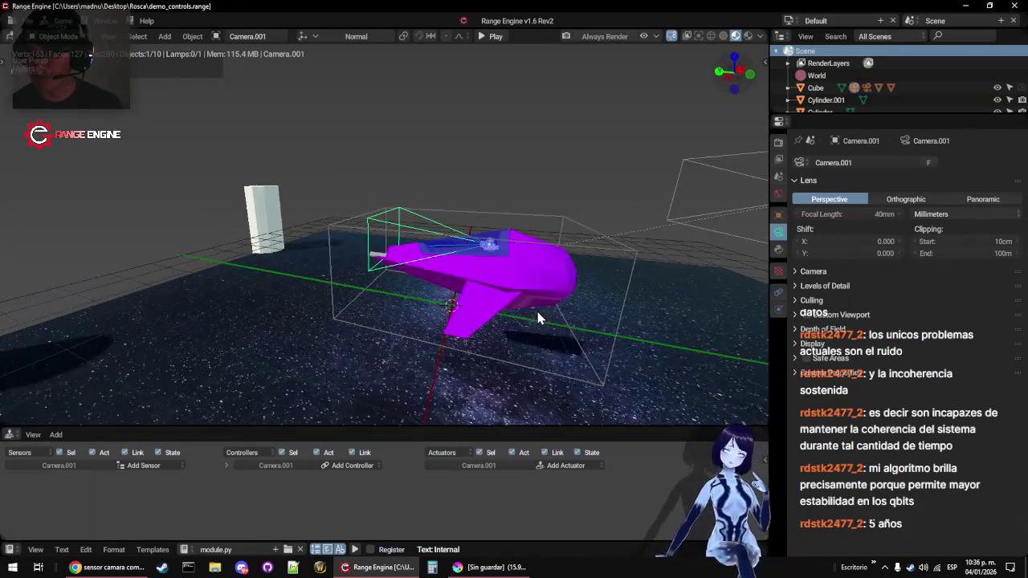
{"action": "scroll", "coordinate": [542, 314], "scroll_direction": "up", "scroll_amount": 5}
{"action": "mouse_move", "coordinate": [295, 264]}
{"action": "left_mouse_down"}
{"action": "mouse_move", "coordinate": [305, 300]}
{"action": "mouse_move", "coordinate": [399, 283]}
{"action": "left_mouse_up"}
{"action": "scroll", "coordinate": [518, 281], "scroll_direction": "up", "scroll_amount": 3}
{"action": "mouse_move", "coordinate": [523, 278]}
{"action": "left_mouse_down"}
{"action": "mouse_move", "coordinate": [296, 347]}
{"action": "mouse_move", "coordinate": [306, 307]}
{"action": "mouse_move", "coordinate": [246, 300]}
{"action": "mouse_move", "coordinate": [411, 276]}
{"action": "mouse_move", "coordinate": [378, 268]}
{"action": "left_mouse_up"}
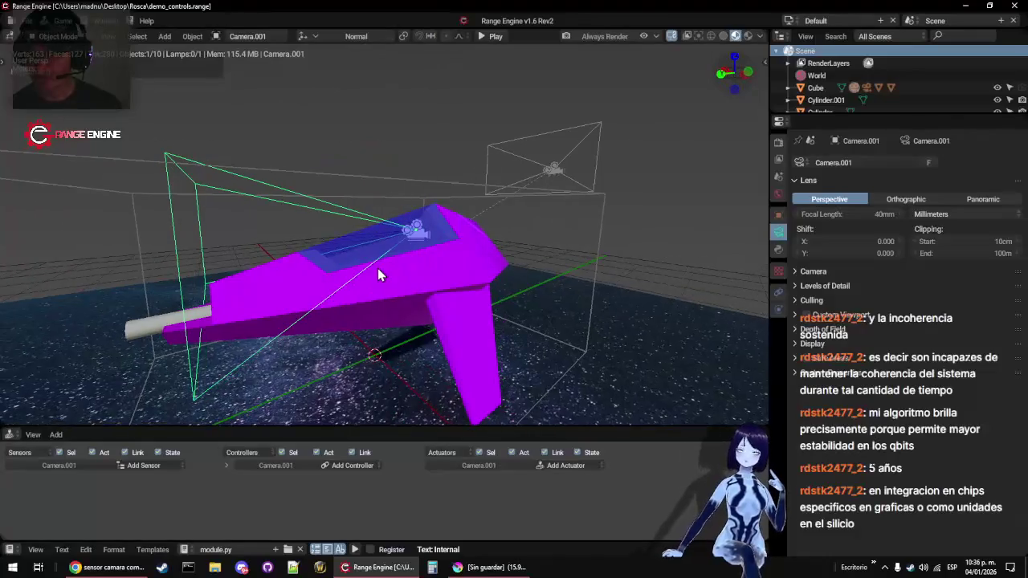
{"action": "key", "text": "KP_0"}
Briefly test-play, then collapse the Render properties sections including Debug
{"action": "key", "text": "p"}
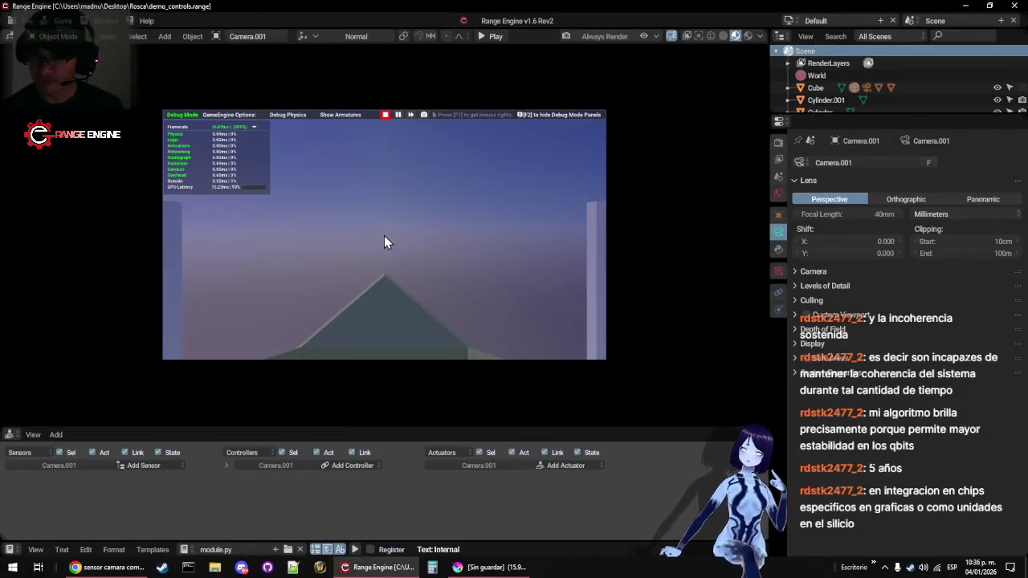
{"action": "key", "text": "Escape"}
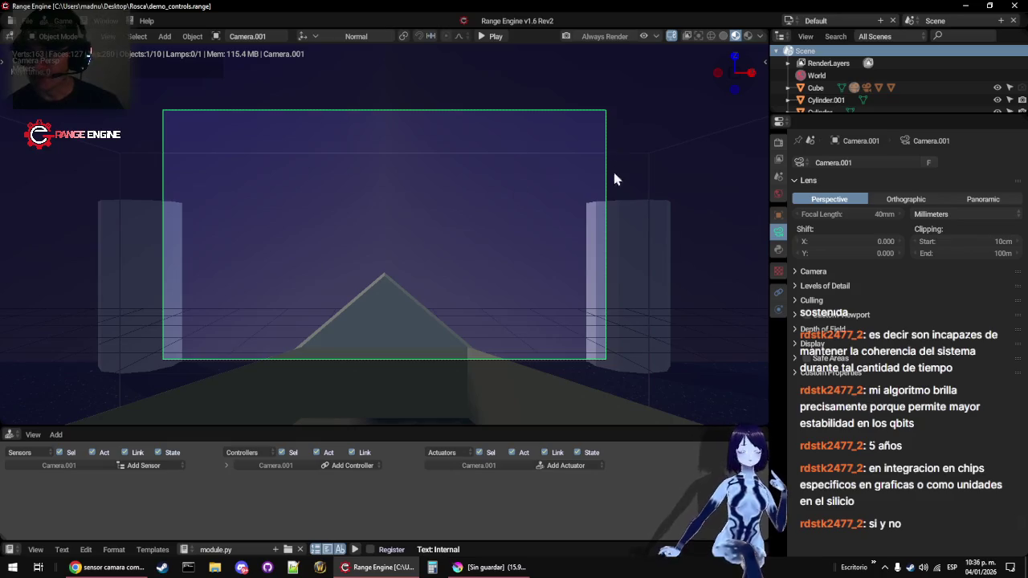
{"action": "left_click", "coordinate": [779, 142]}
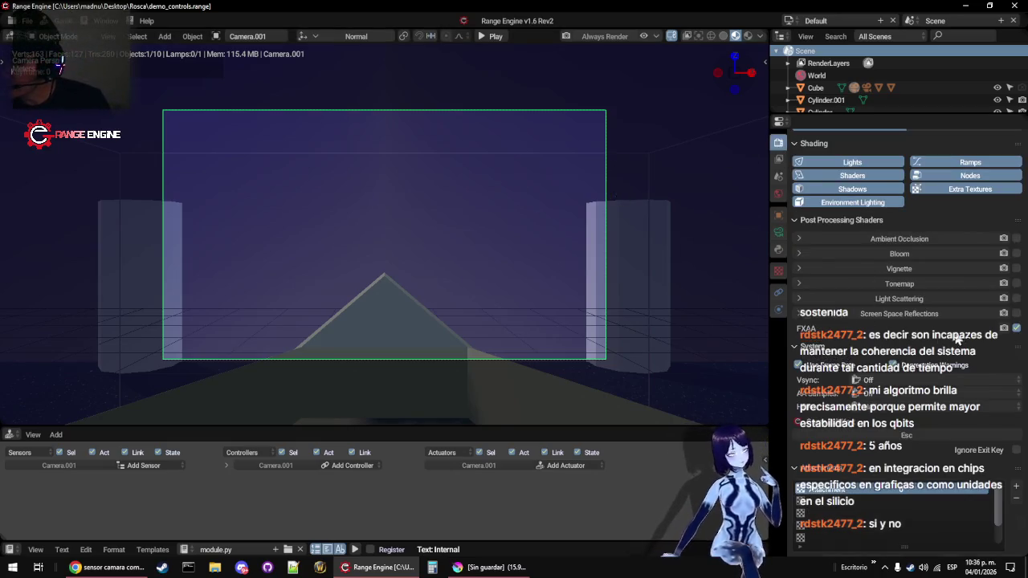
{"action": "left_click", "coordinate": [797, 346]}
{"action": "left_click", "coordinate": [796, 362]}
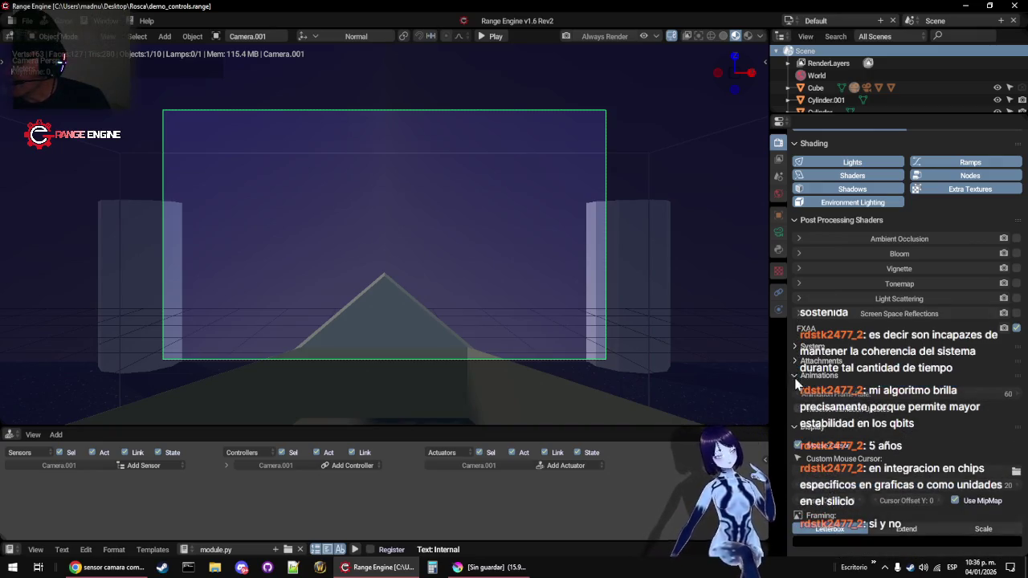
{"action": "left_click", "coordinate": [796, 375]}
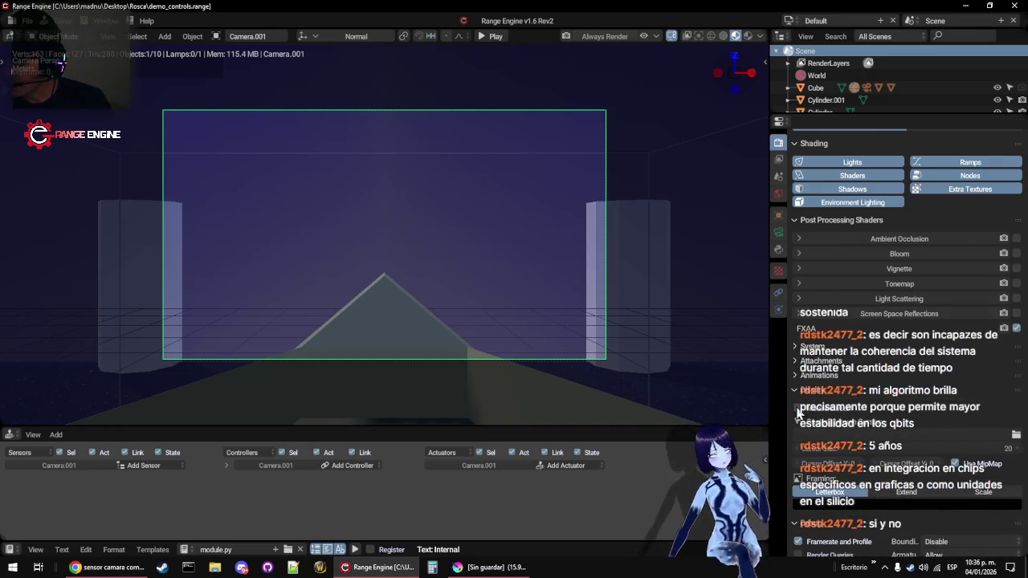
{"action": "left_click", "coordinate": [796, 391]}
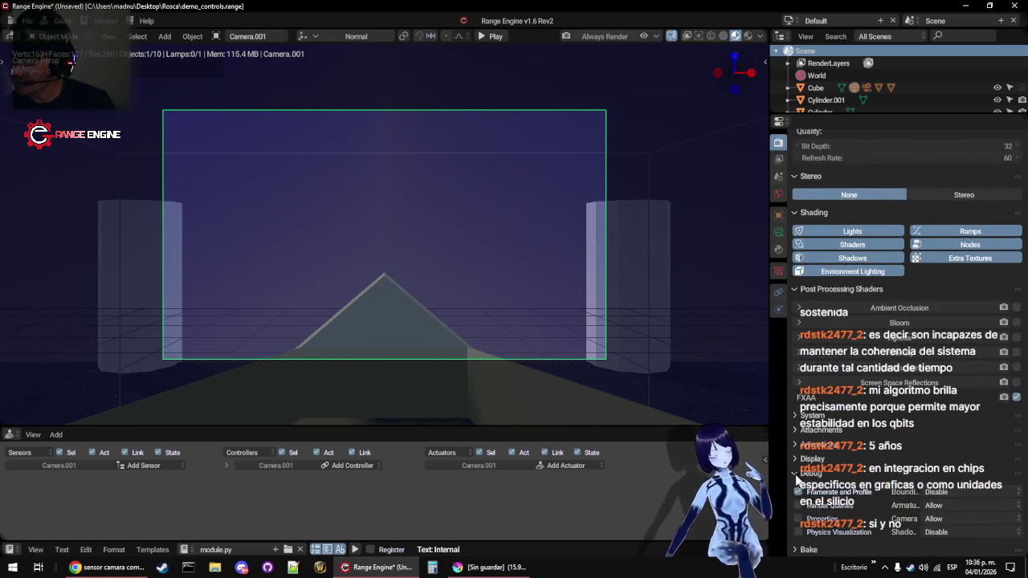
{"action": "left_click", "coordinate": [796, 474]}
Save over the scene file and run the game again through the ship camera
{"action": "key", "text": "ctrl+s"}
{"action": "left_click", "coordinate": [327, 182]}
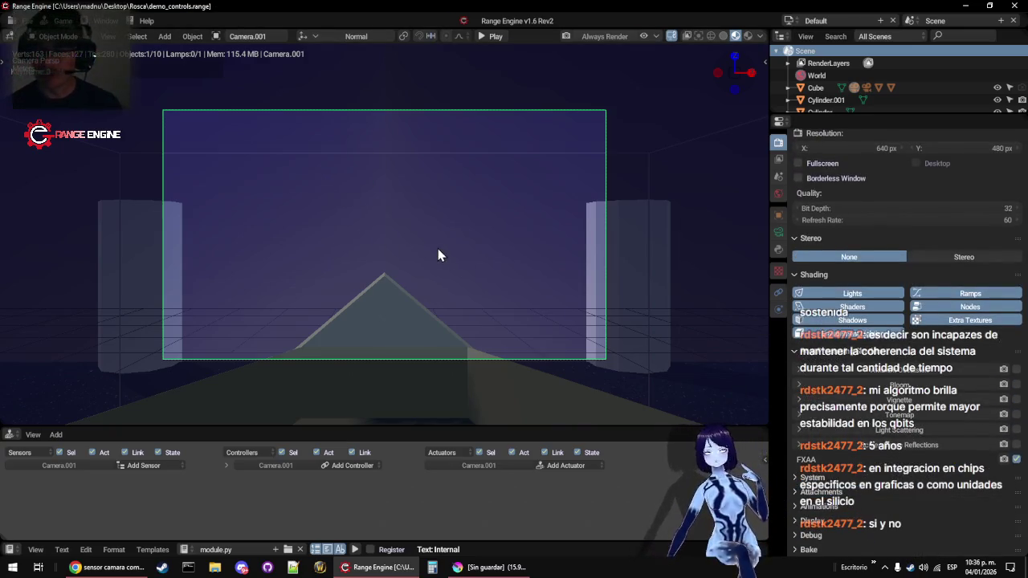
{"action": "key", "text": "p"}
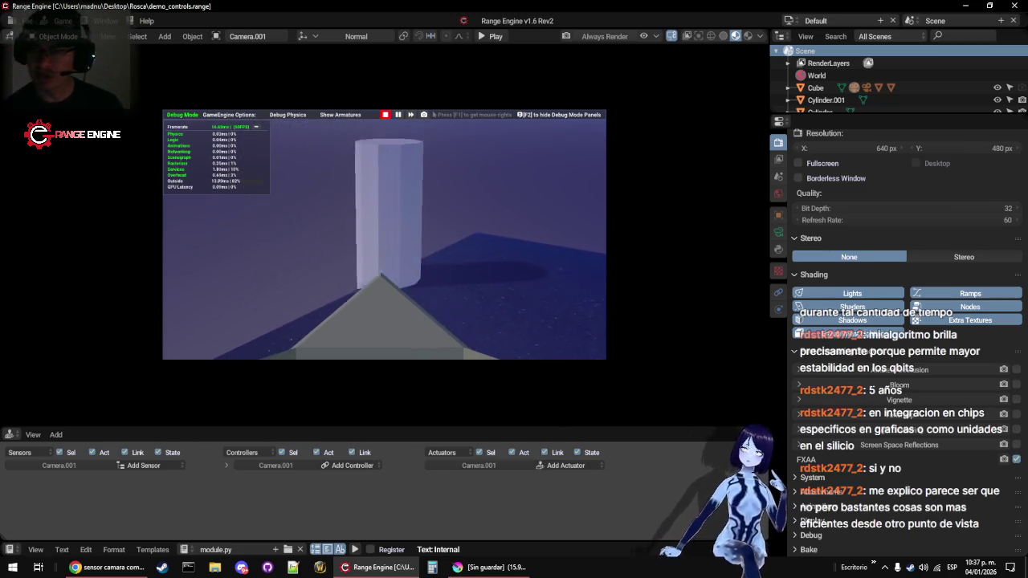
Stop the running game, play it once more, then stop it again
{"action": "key", "text": "Escape"}
{"action": "scroll", "coordinate": [386, 243], "scroll_direction": "up", "scroll_amount": 2}
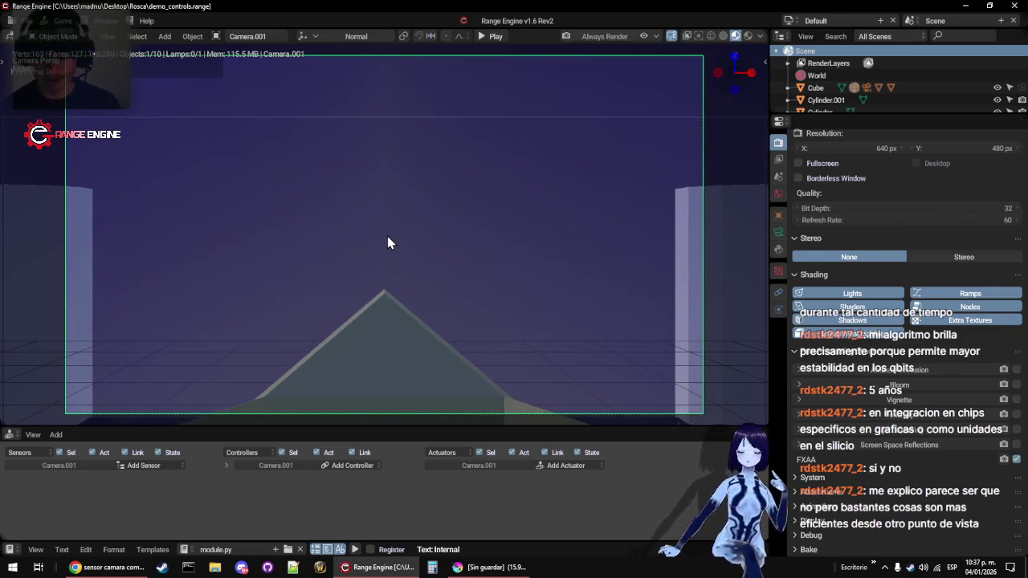
{"action": "key", "text": "p"}
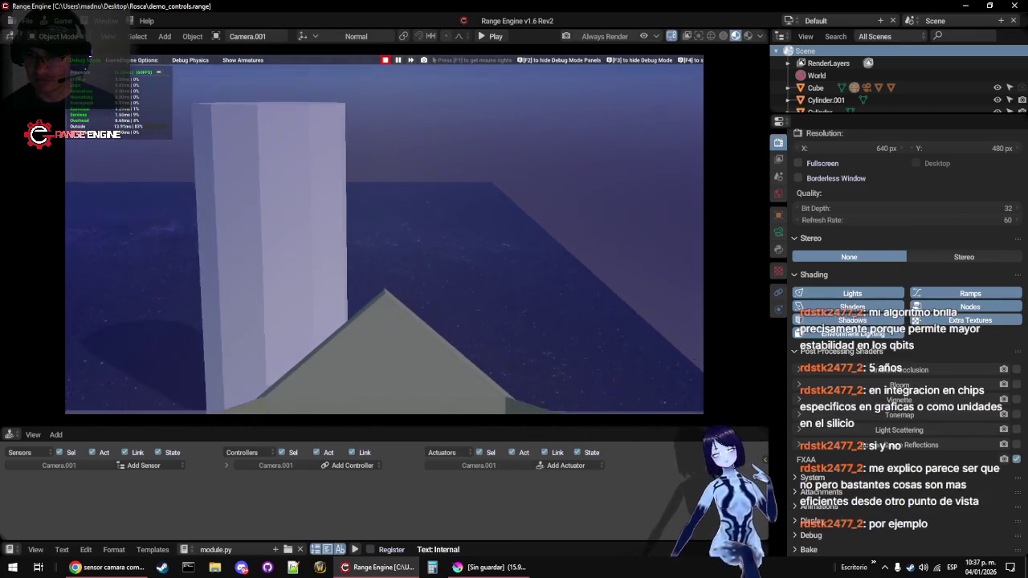
{"action": "key", "text": "Escape"}
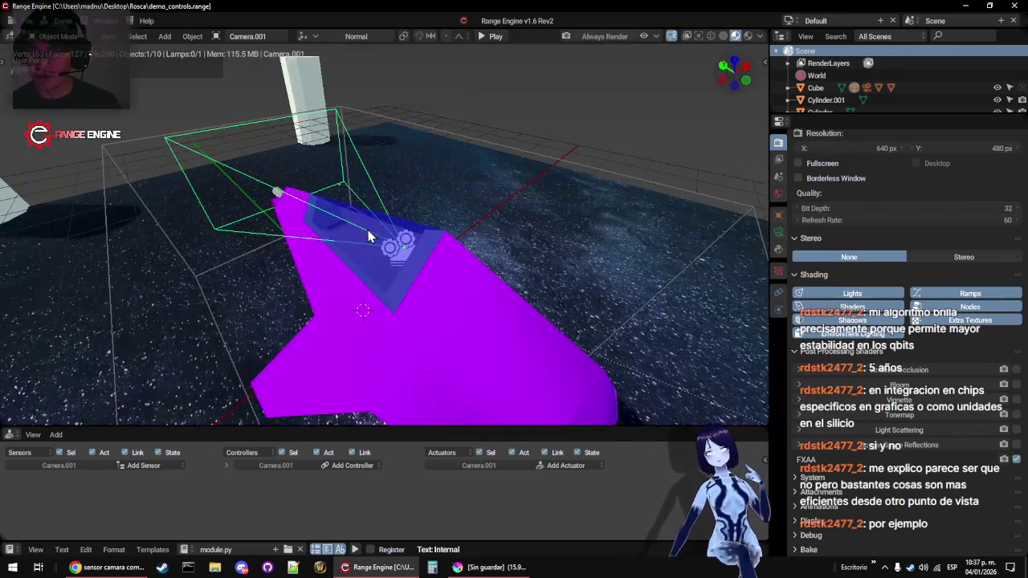
{"action": "scroll", "coordinate": [367, 230], "scroll_direction": "down", "scroll_amount": 5}
Move the other Camera beside the ship back to the world origin and check front and right views
{"action": "left_click", "coordinate": [477, 259]}
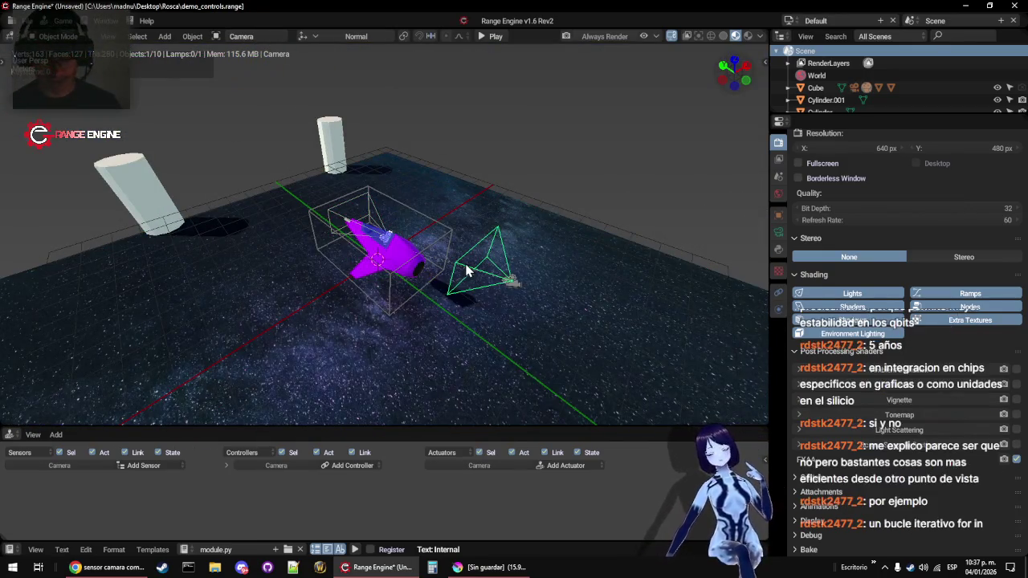
{"action": "key", "text": "alt+g"}
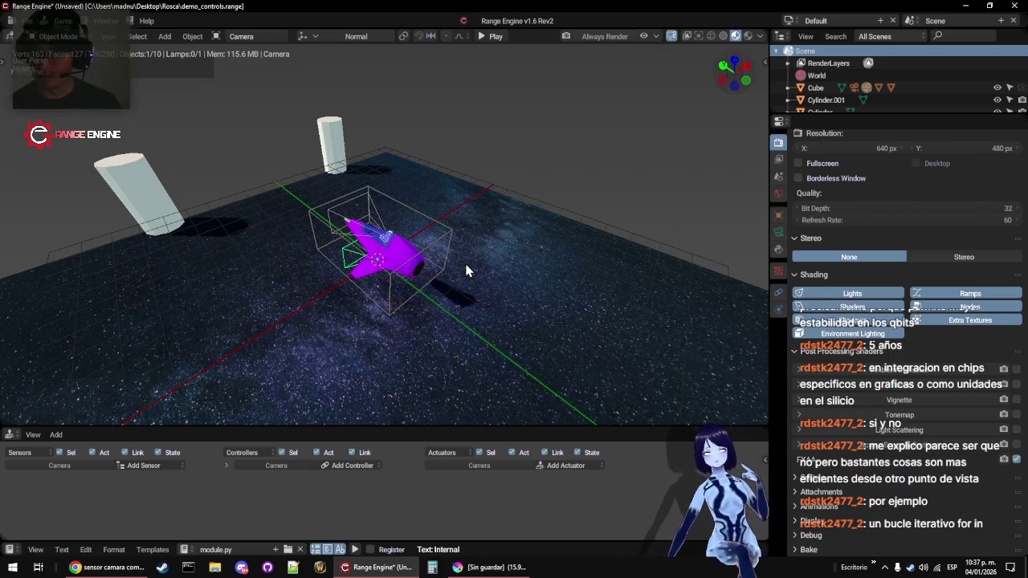
{"action": "key", "text": "KP_1"}
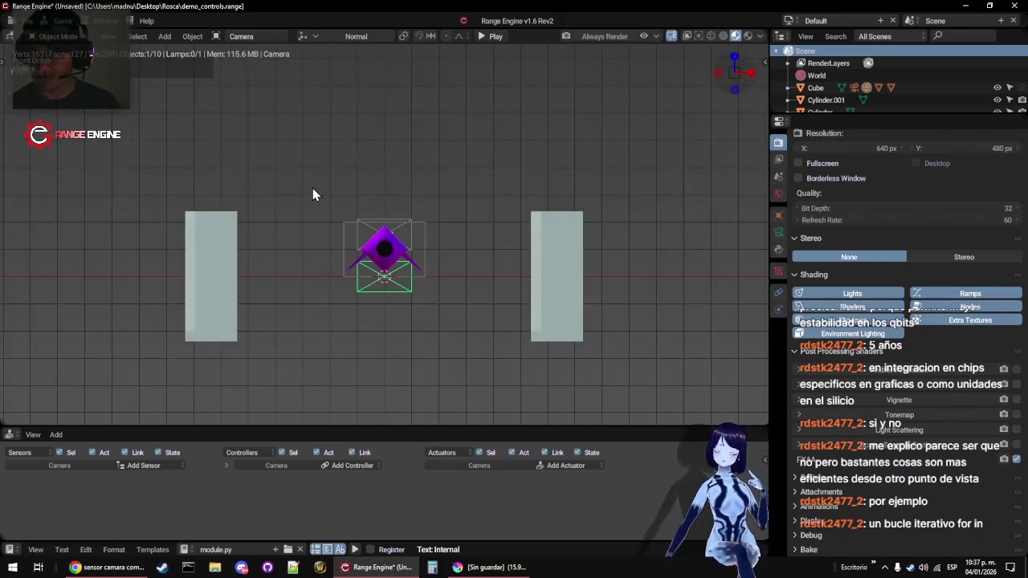
{"action": "key", "text": "KP_3"}
Save over the existing project file and enlarge the logic editor below the 3D view
{"action": "key", "text": "ctrl+s"}
{"action": "left_click", "coordinate": [313, 188]}
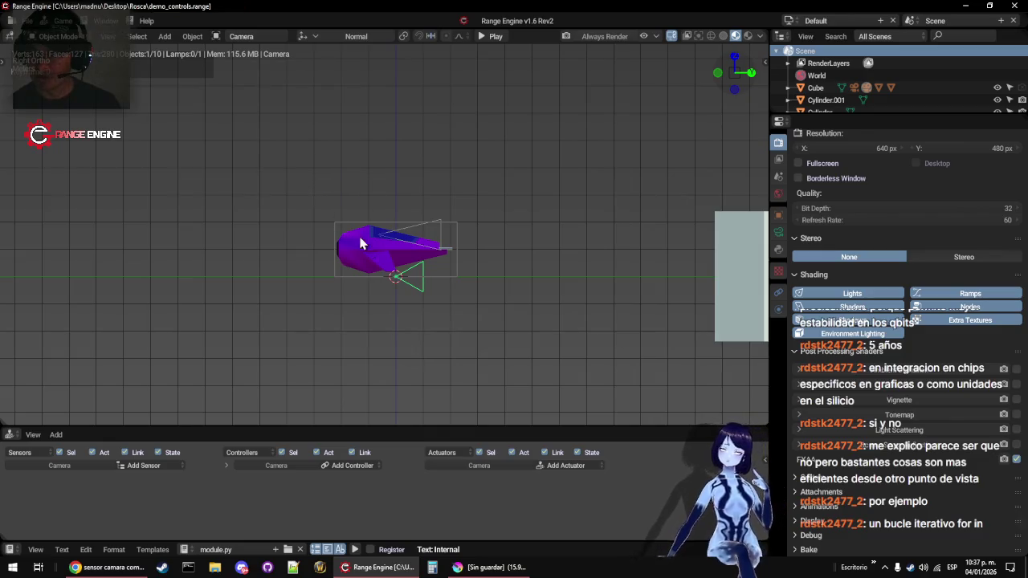
{"action": "mouse_move", "coordinate": [305, 245]}
{"action": "left_mouse_down"}
{"action": "mouse_move", "coordinate": [324, 243]}
{"action": "mouse_move", "coordinate": [323, 475]}
{"action": "left_mouse_up"}
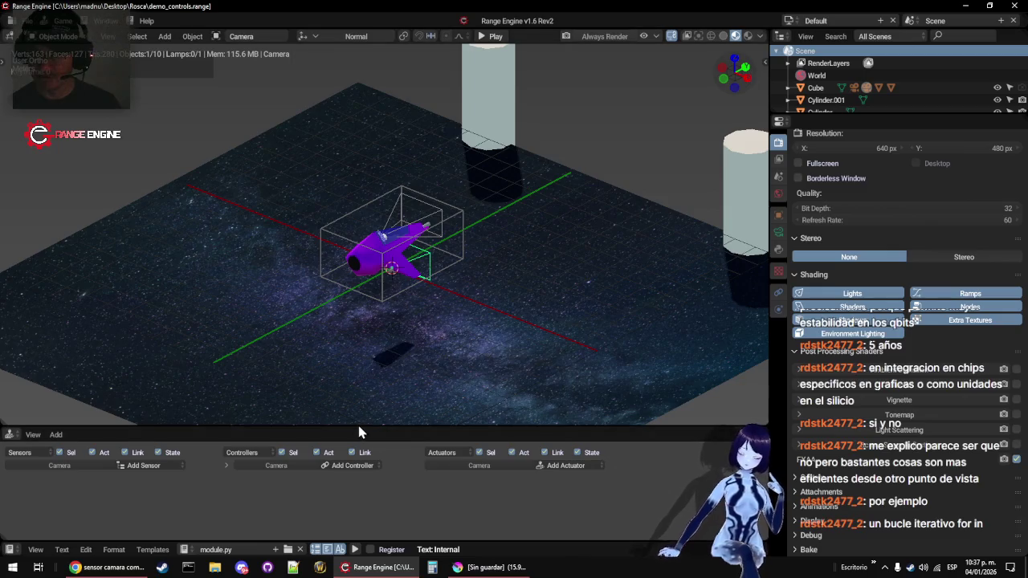
{"action": "left_click_drag", "start_coordinate": [358, 427], "coordinate": [381, 276]}
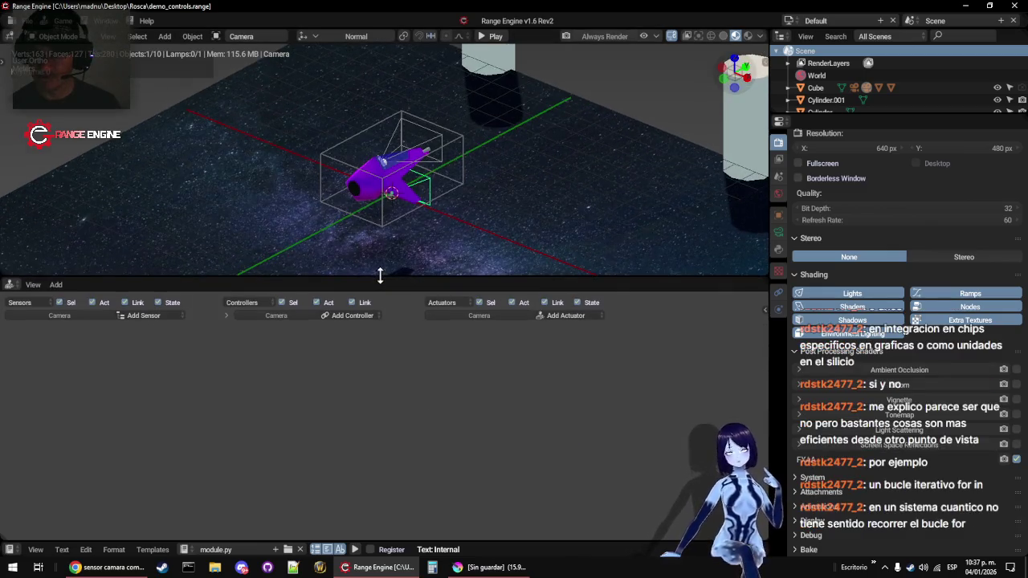
Add and link a Keyboard sensor, And controller and Camera actuator targeting Camera.001
{"action": "left_click", "coordinate": [169, 316]}
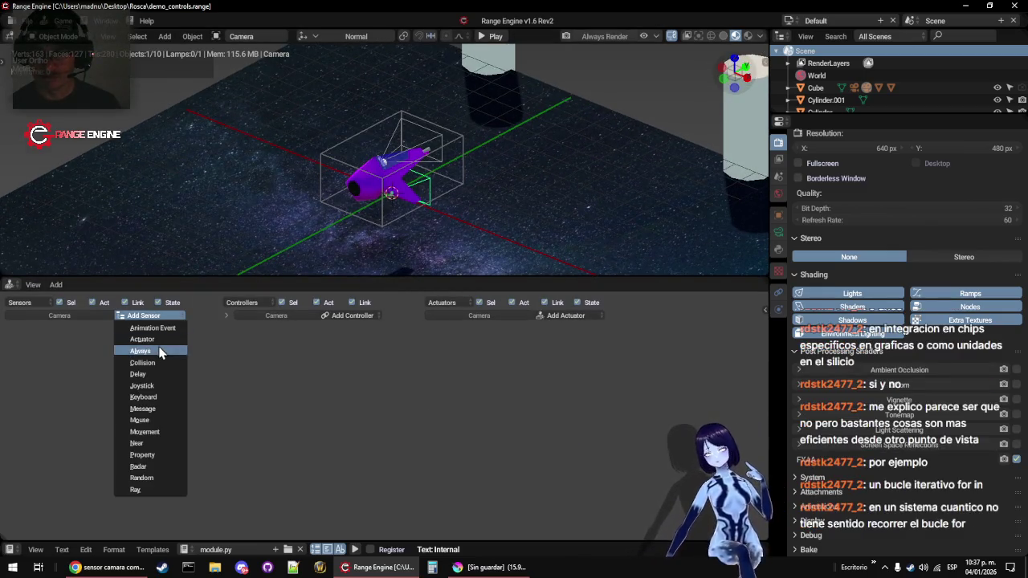
{"action": "left_click", "coordinate": [152, 398]}
{"action": "left_click", "coordinate": [344, 316]}
{"action": "left_click", "coordinate": [351, 331]}
{"action": "left_click", "coordinate": [568, 316]}
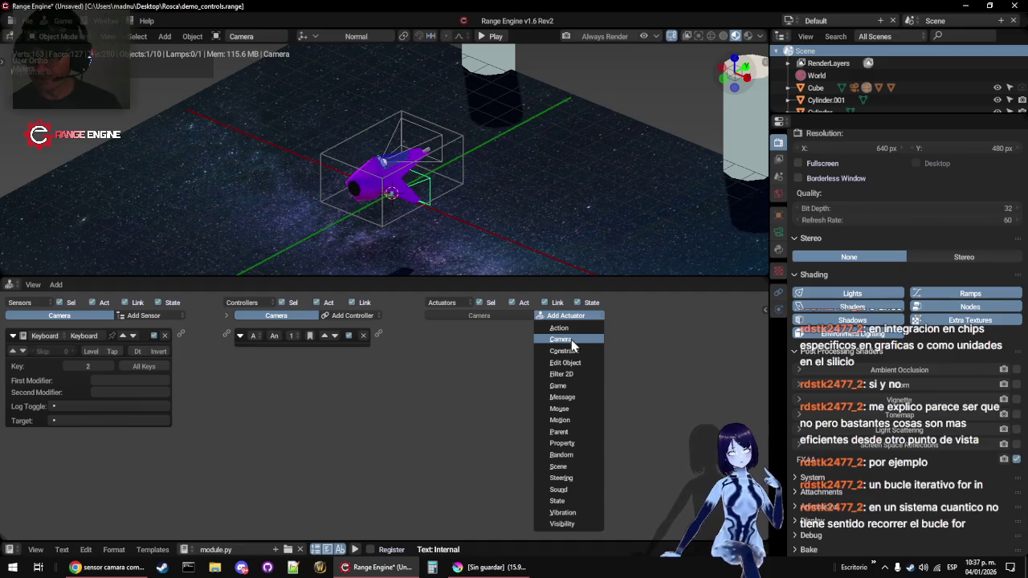
{"action": "left_click", "coordinate": [562, 340]}
{"action": "left_click_drag", "start_coordinate": [225, 341], "coordinate": [227, 336]}
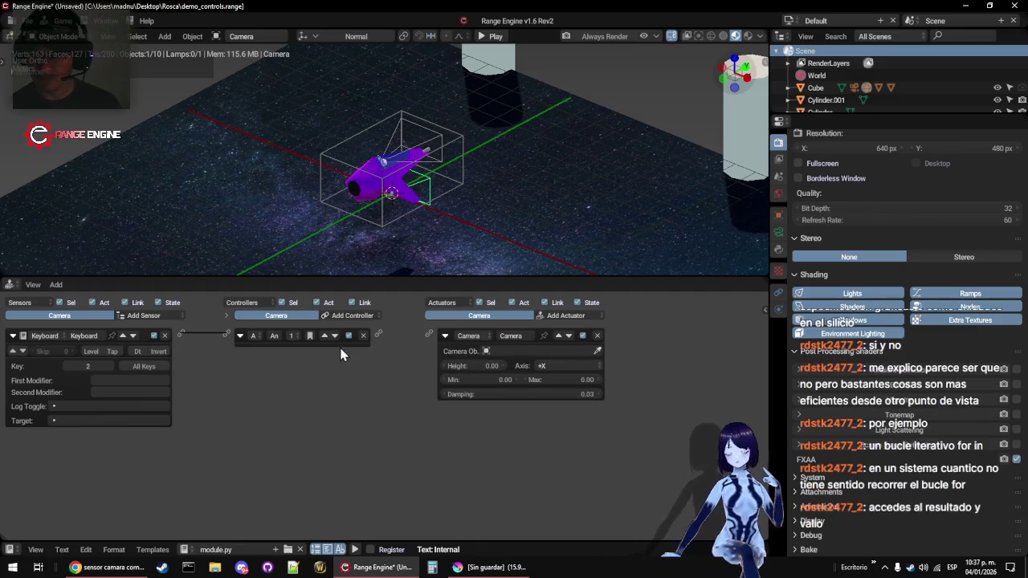
{"action": "mouse_move", "coordinate": [379, 336]}
{"action": "left_mouse_down"}
{"action": "mouse_move", "coordinate": [452, 340]}
{"action": "mouse_move", "coordinate": [429, 335]}
{"action": "left_mouse_up"}
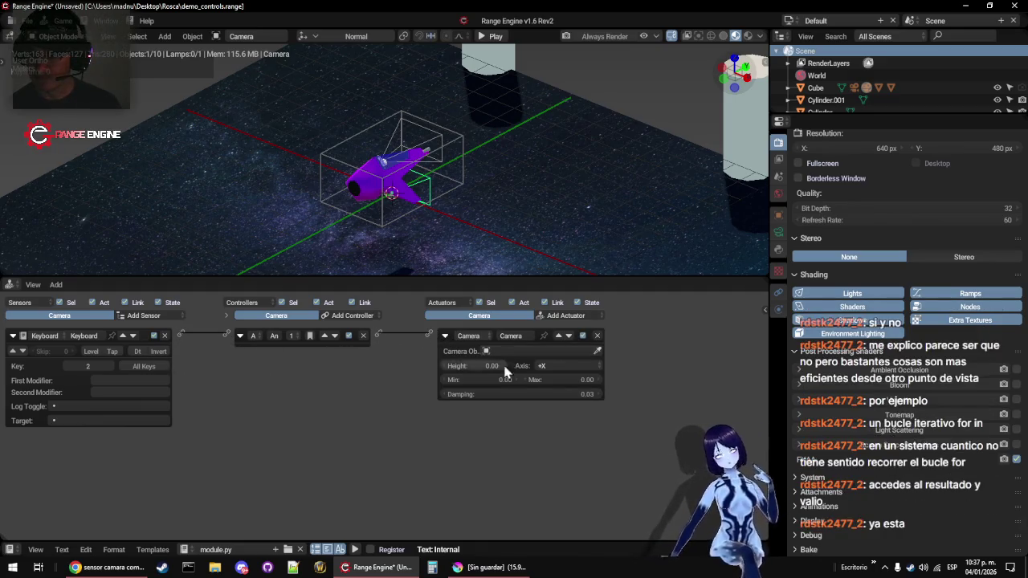
{"action": "left_click", "coordinate": [503, 352]}
{"action": "left_click", "coordinate": [514, 381]}
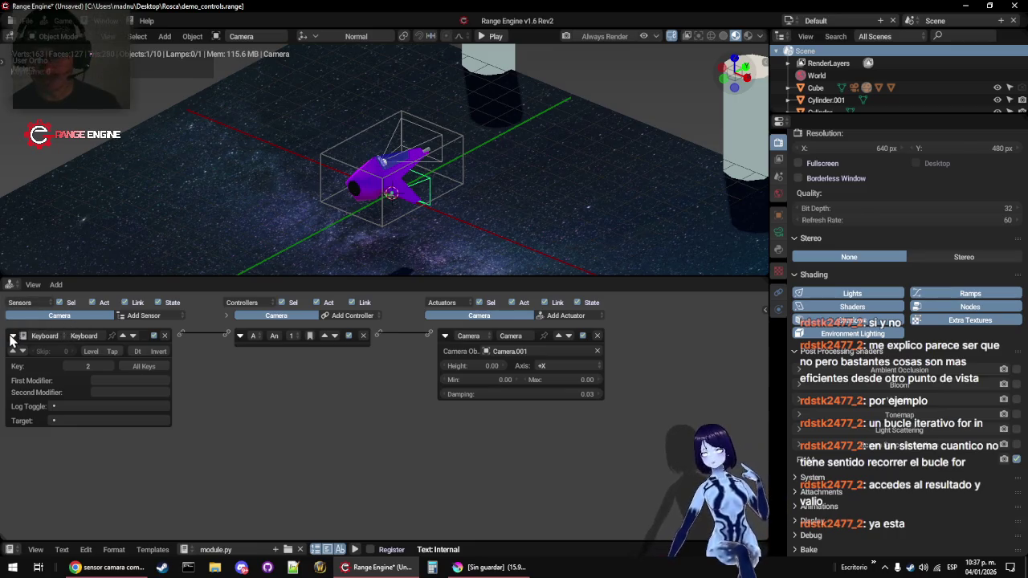
Change the actuator to a Scene actuator in Set Camera mode with Camera.001
{"action": "left_click", "coordinate": [480, 339]}
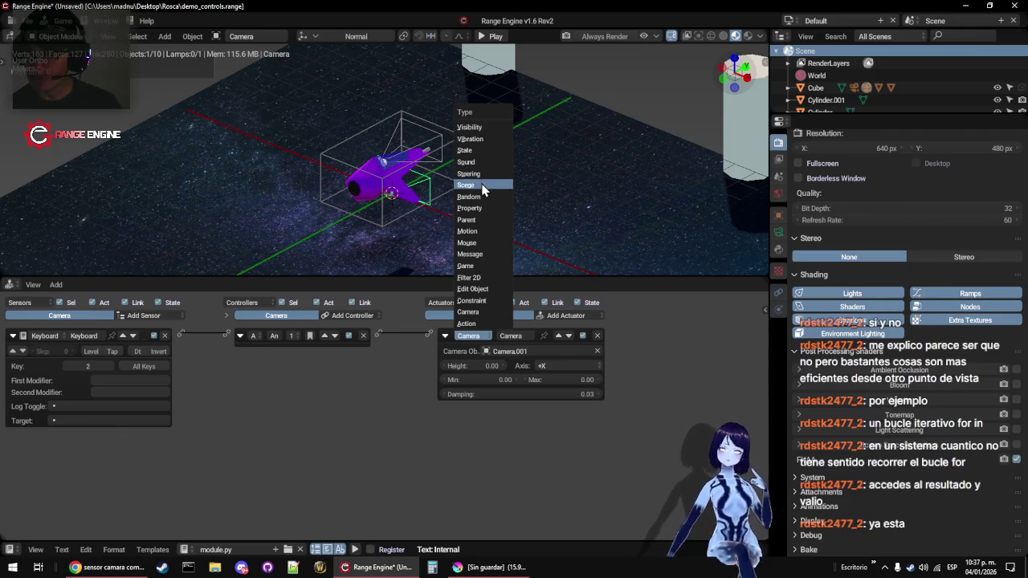
{"action": "left_click", "coordinate": [470, 185]}
{"action": "left_click", "coordinate": [505, 352]}
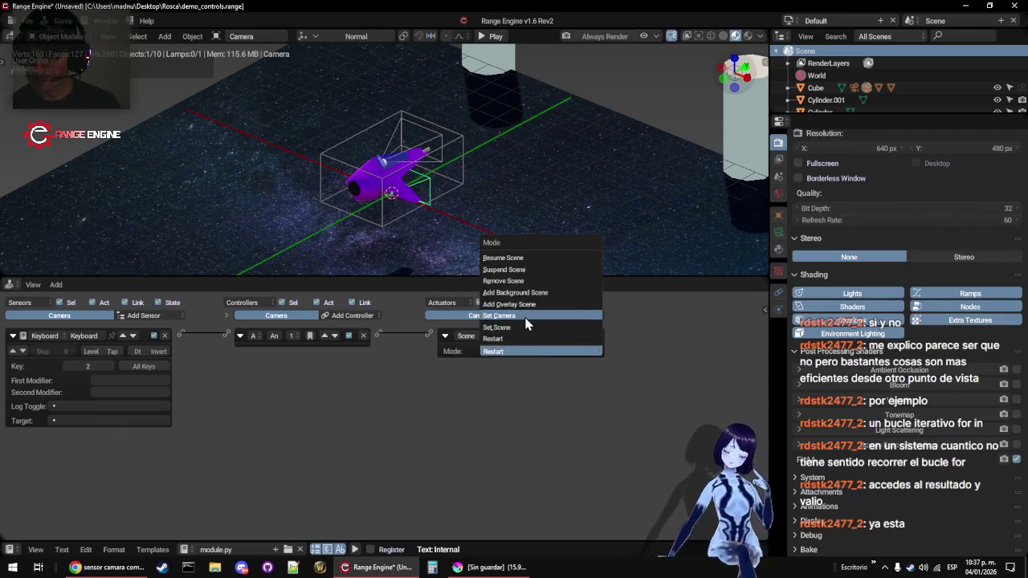
{"action": "left_click", "coordinate": [518, 318]}
{"action": "left_click", "coordinate": [525, 366]}
{"action": "left_click", "coordinate": [512, 391]}
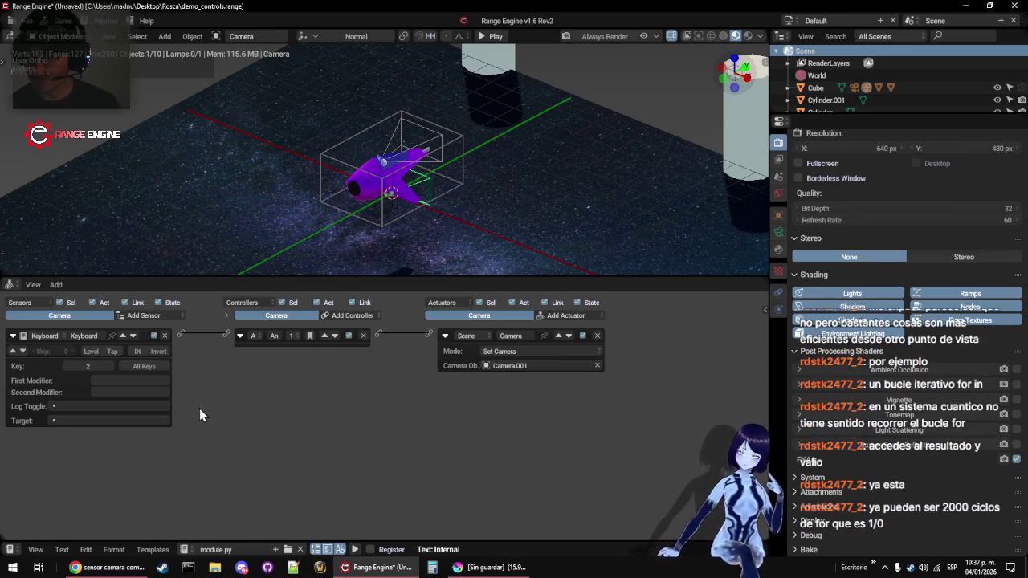
Collapse the sensor, controller and actuator panels, checking the Keyboard sensor's key along the way
{"action": "left_click", "coordinate": [13, 337]}
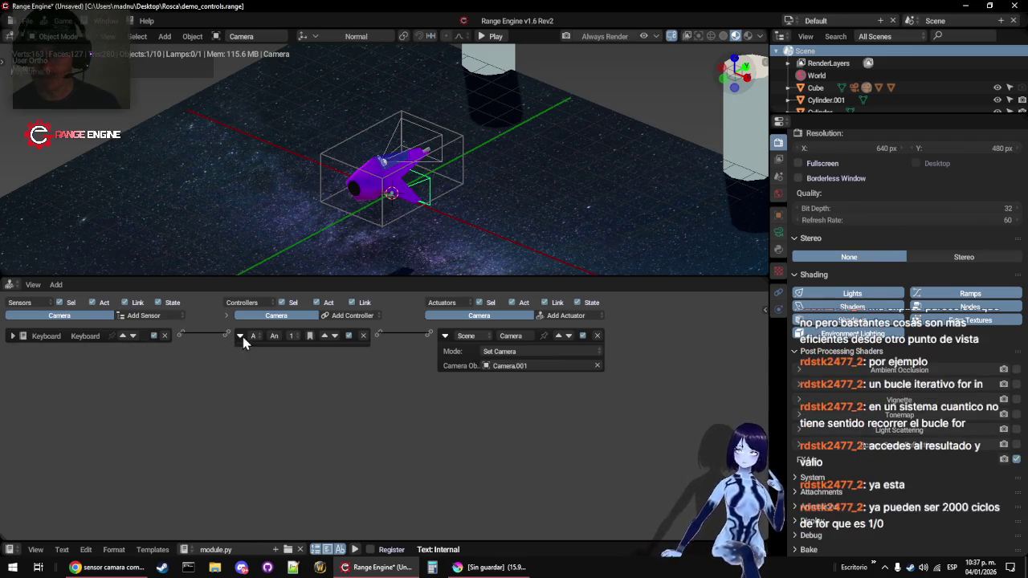
{"action": "left_click", "coordinate": [241, 336]}
{"action": "left_click", "coordinate": [446, 337]}
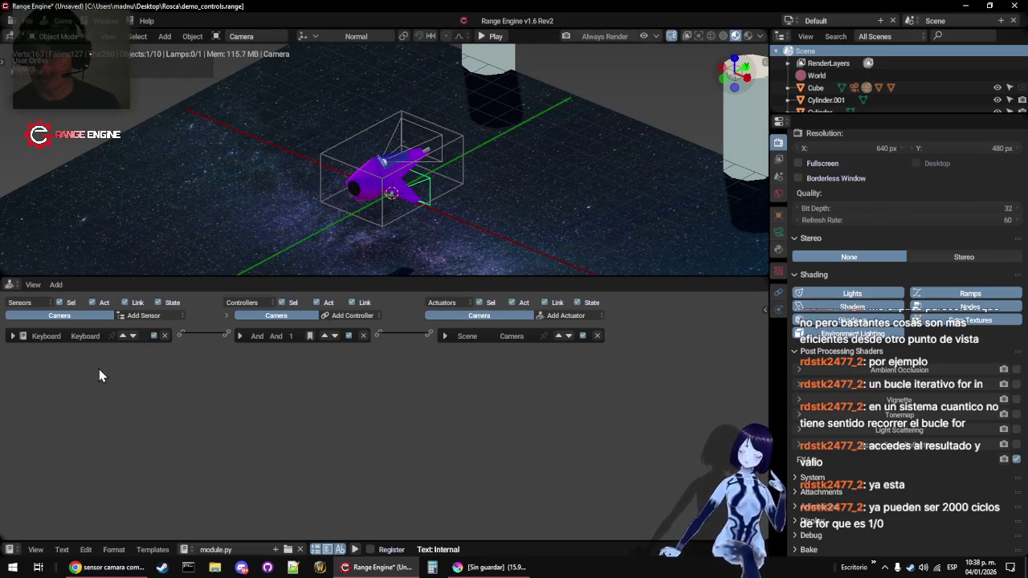
{"action": "left_click", "coordinate": [13, 336]}
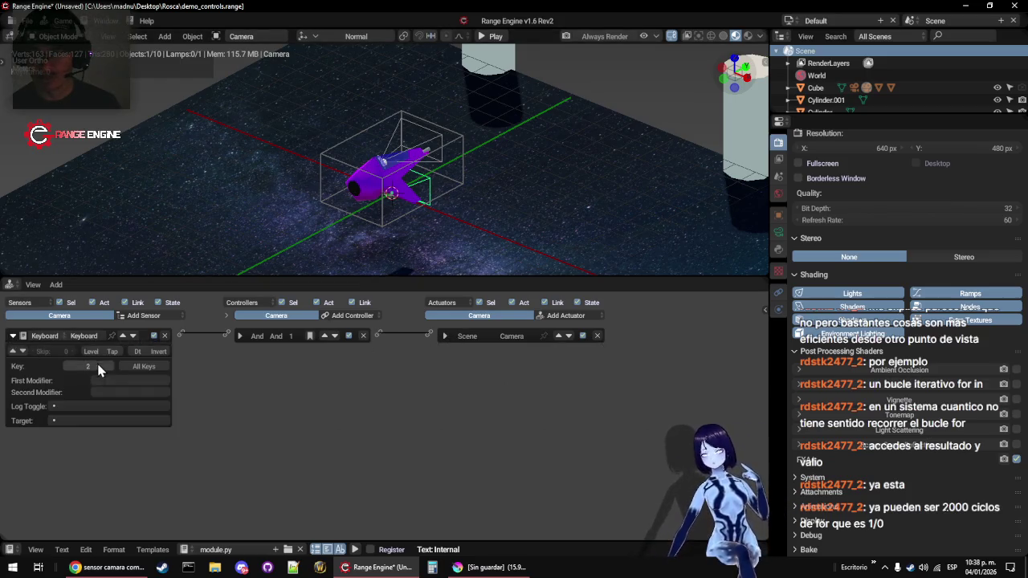
{"action": "left_click", "coordinate": [13, 337]}
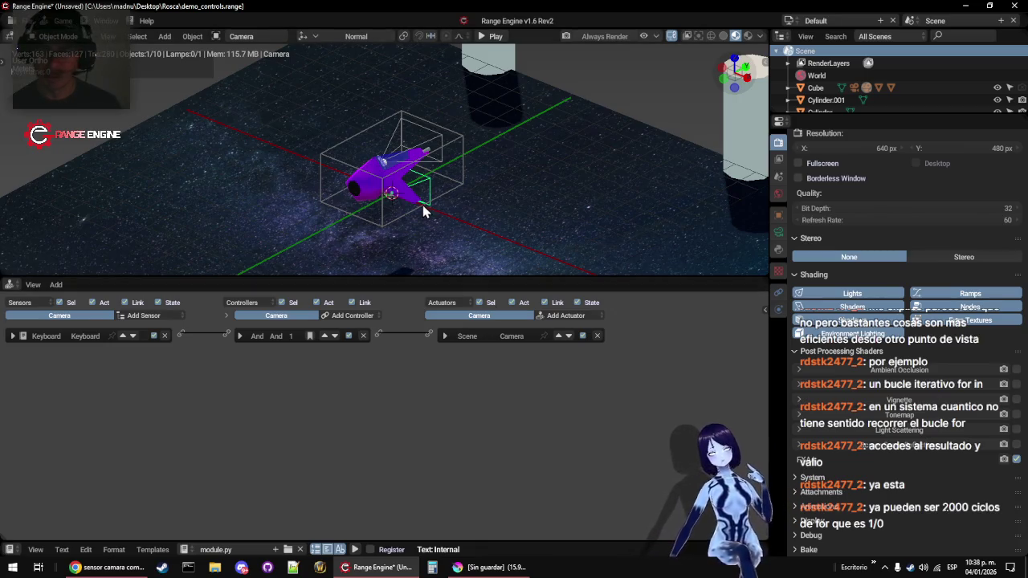
{"action": "left_click_drag", "start_coordinate": [426, 237], "coordinate": [353, 177]}
{"action": "scroll", "coordinate": [353, 177], "scroll_direction": "up", "scroll_amount": 8}
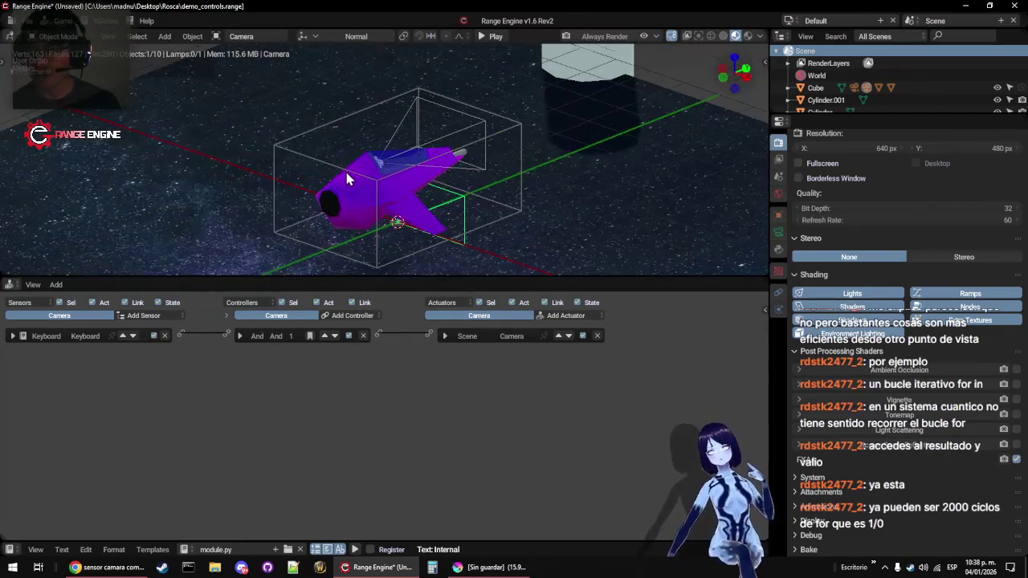
{"action": "scroll", "coordinate": [351, 172], "scroll_direction": "down", "scroll_amount": 4}
{"action": "scroll", "coordinate": [351, 172], "scroll_direction": "down", "scroll_amount": 3}
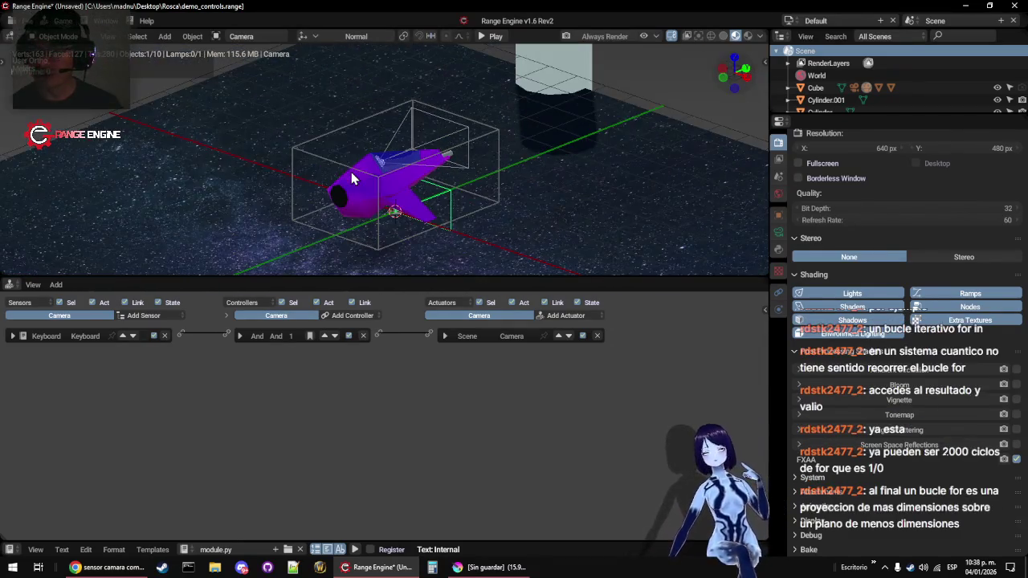
{"action": "scroll", "coordinate": [351, 172], "scroll_direction": "down", "scroll_amount": 3}
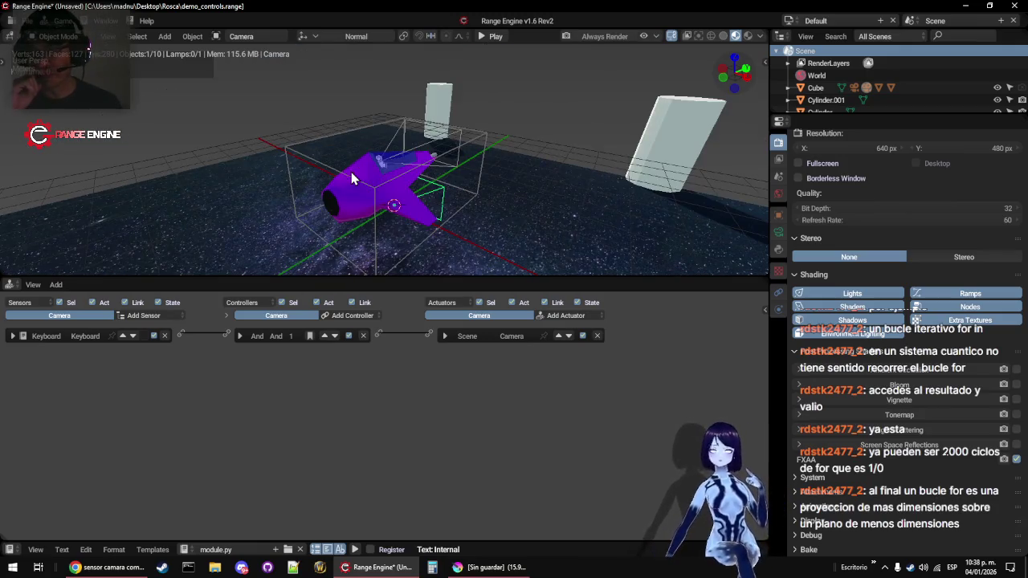
{"action": "mouse_move", "coordinate": [351, 179]}
{"action": "left_mouse_down"}
{"action": "mouse_move", "coordinate": [293, 163]}
{"action": "mouse_move", "coordinate": [504, 147]}
{"action": "mouse_move", "coordinate": [475, 133]}
{"action": "mouse_move", "coordinate": [425, 179]}
{"action": "left_mouse_up"}
{"action": "left_click_drag", "start_coordinate": [462, 184], "coordinate": [402, 157]}
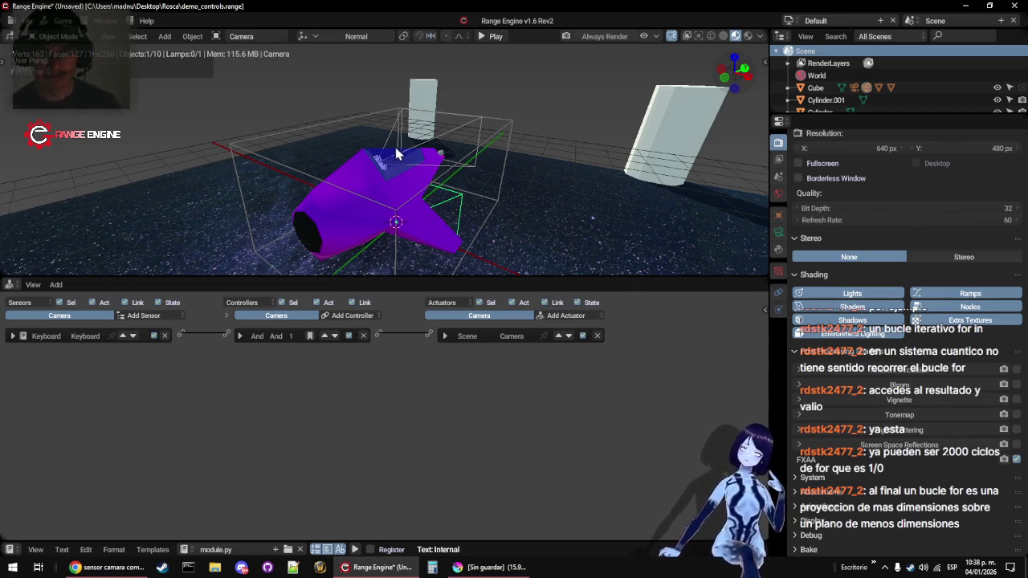
{"action": "scroll", "coordinate": [333, 177], "scroll_direction": "down", "scroll_amount": 4}
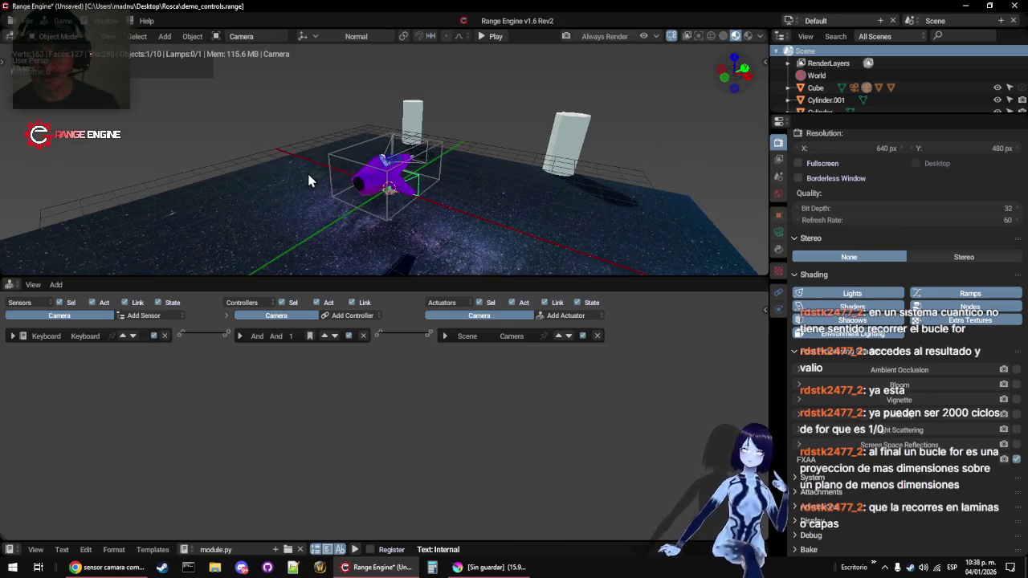
{"action": "scroll", "coordinate": [370, 195], "scroll_direction": "up", "scroll_amount": 6}
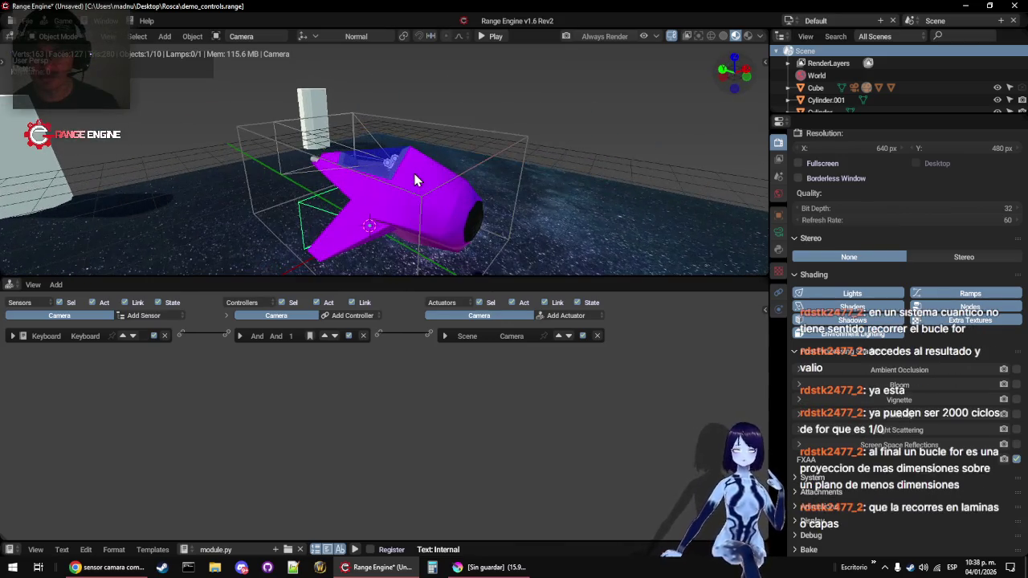
{"action": "scroll", "coordinate": [414, 180], "scroll_direction": "down", "scroll_amount": 3}
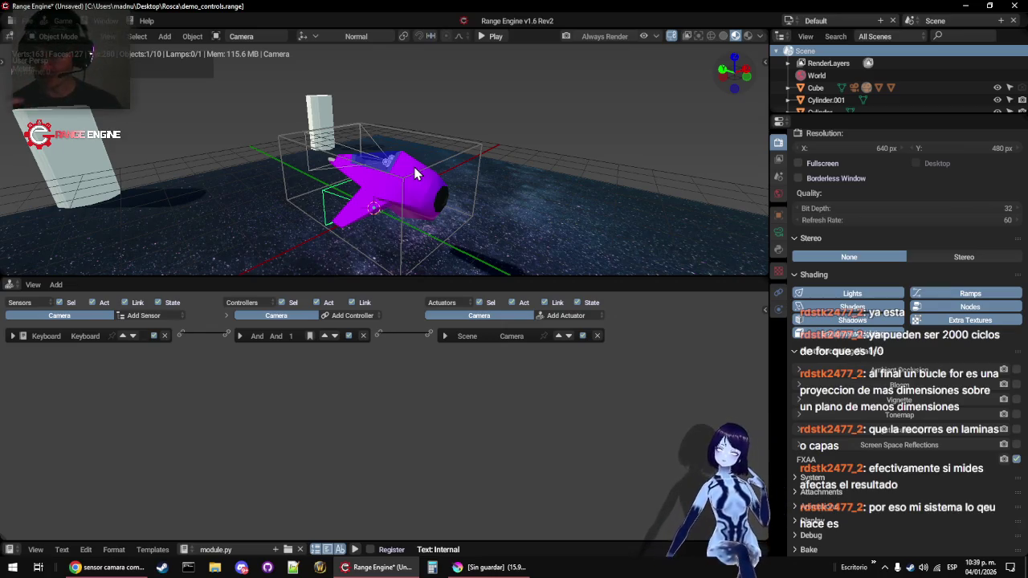
{"action": "mouse_move", "coordinate": [415, 174]}
{"action": "left_mouse_down"}
{"action": "mouse_move", "coordinate": [323, 179]}
{"action": "mouse_move", "coordinate": [429, 160]}
{"action": "mouse_move", "coordinate": [333, 168]}
{"action": "left_mouse_up"}
{"action": "scroll", "coordinate": [332, 167], "scroll_direction": "up", "scroll_amount": 3}
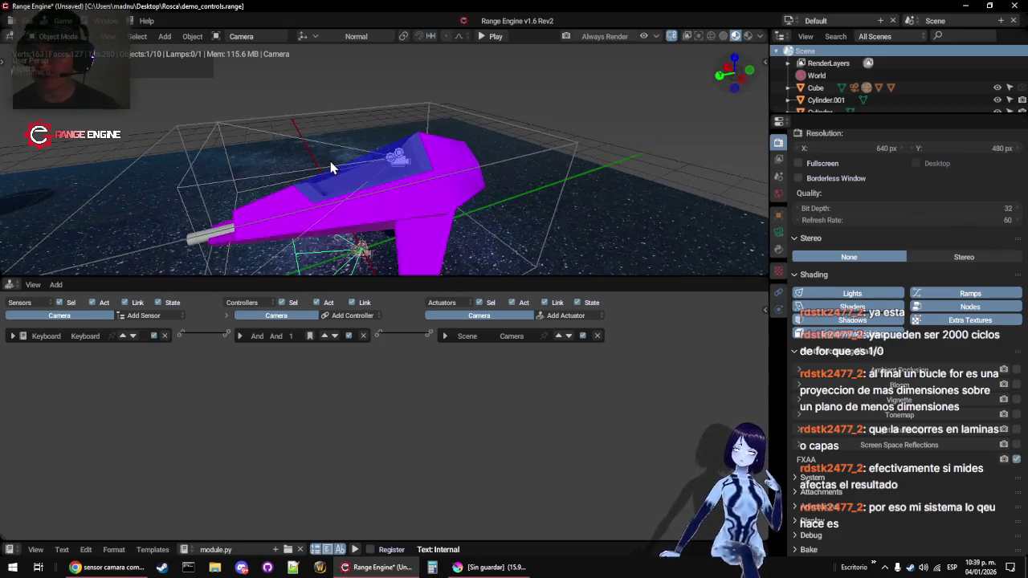
{"action": "scroll", "coordinate": [330, 165], "scroll_direction": "down", "scroll_amount": 2}
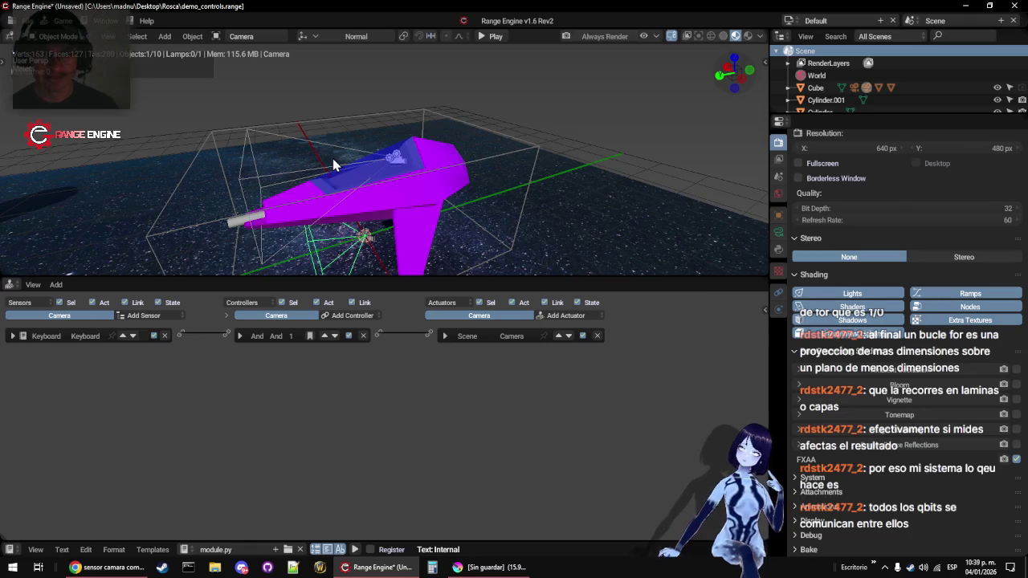
{"action": "mouse_move", "coordinate": [338, 165]}
{"action": "left_mouse_down"}
{"action": "mouse_move", "coordinate": [358, 183]}
{"action": "mouse_move", "coordinate": [409, 175]}
{"action": "left_mouse_up"}
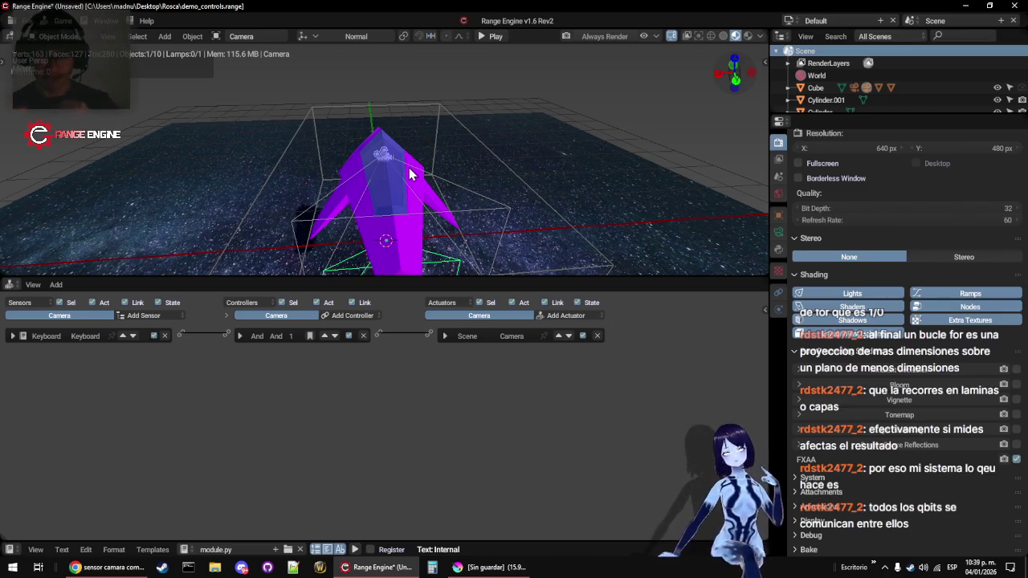
{"action": "mouse_move", "coordinate": [367, 170]}
{"action": "left_mouse_down"}
{"action": "mouse_move", "coordinate": [404, 198]}
{"action": "mouse_move", "coordinate": [419, 180]}
{"action": "mouse_move", "coordinate": [477, 178]}
{"action": "mouse_move", "coordinate": [453, 188]}
{"action": "mouse_move", "coordinate": [340, 144]}
{"action": "mouse_move", "coordinate": [323, 165]}
{"action": "mouse_move", "coordinate": [378, 180]}
{"action": "mouse_move", "coordinate": [487, 167]}
{"action": "mouse_move", "coordinate": [460, 205]}
{"action": "mouse_move", "coordinate": [409, 195]}
{"action": "mouse_move", "coordinate": [454, 189]}
{"action": "mouse_move", "coordinate": [541, 154]}
{"action": "mouse_move", "coordinate": [439, 162]}
{"action": "mouse_move", "coordinate": [414, 151]}
{"action": "left_mouse_up"}
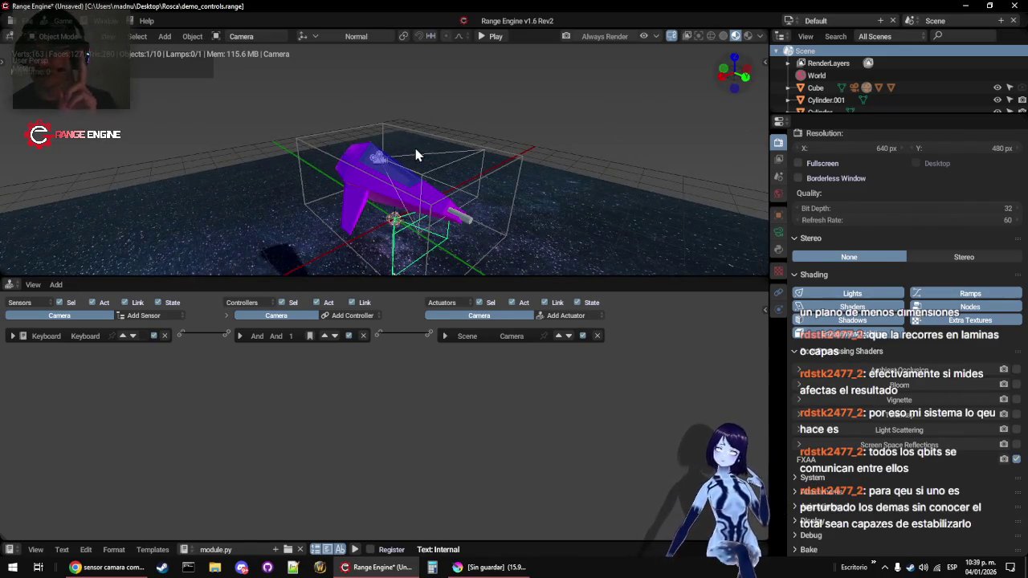
{"action": "left_click_drag", "start_coordinate": [416, 155], "coordinate": [474, 178]}
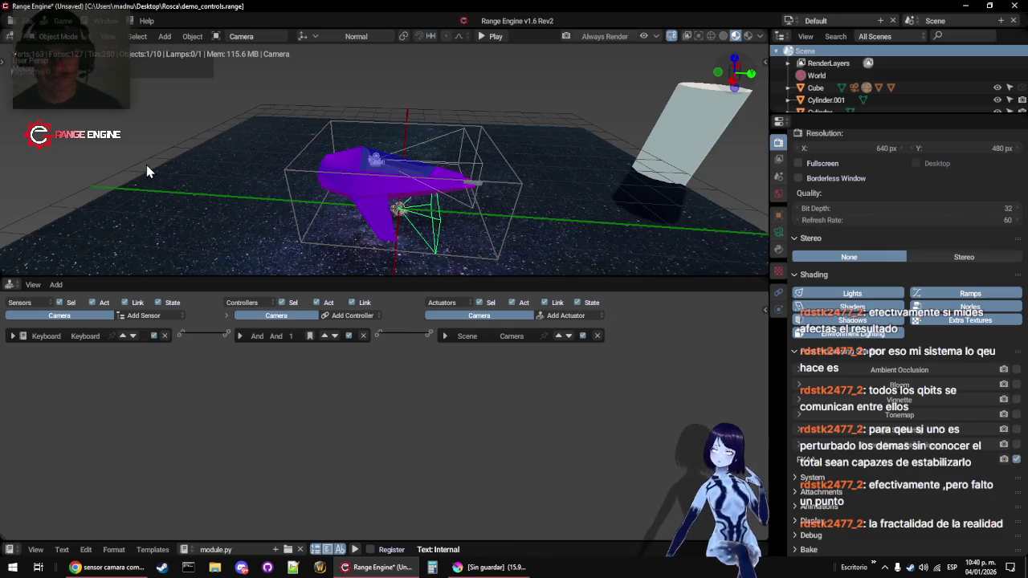
{"action": "left_click_drag", "start_coordinate": [295, 176], "coordinate": [351, 168]}
{"action": "scroll", "coordinate": [369, 178], "scroll_direction": "up", "scroll_amount": 5}
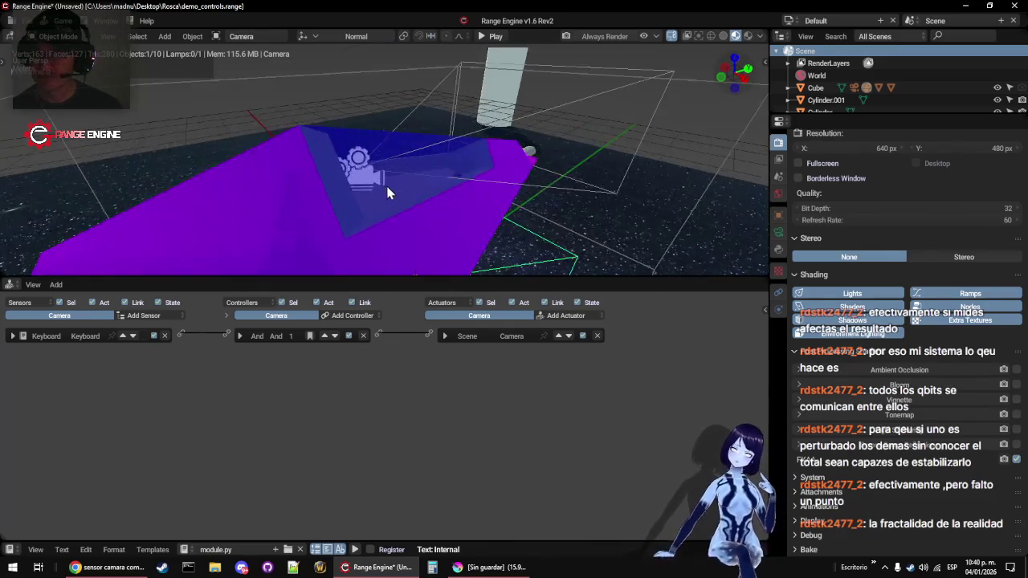
{"action": "scroll", "coordinate": [385, 187], "scroll_direction": "down", "scroll_amount": 5}
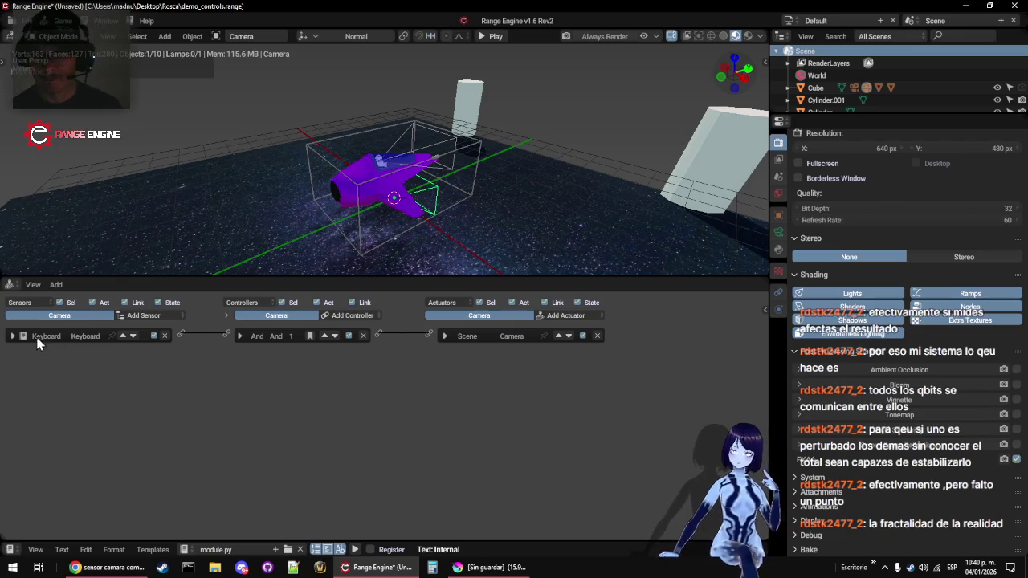
{"action": "left_click", "coordinate": [12, 337]}
Select Camera.001 and give it a Keyboard sensor triggered by key 1
{"action": "left_click", "coordinate": [13, 337]}
{"action": "scroll", "coordinate": [415, 132], "scroll_direction": "up", "scroll_amount": 4}
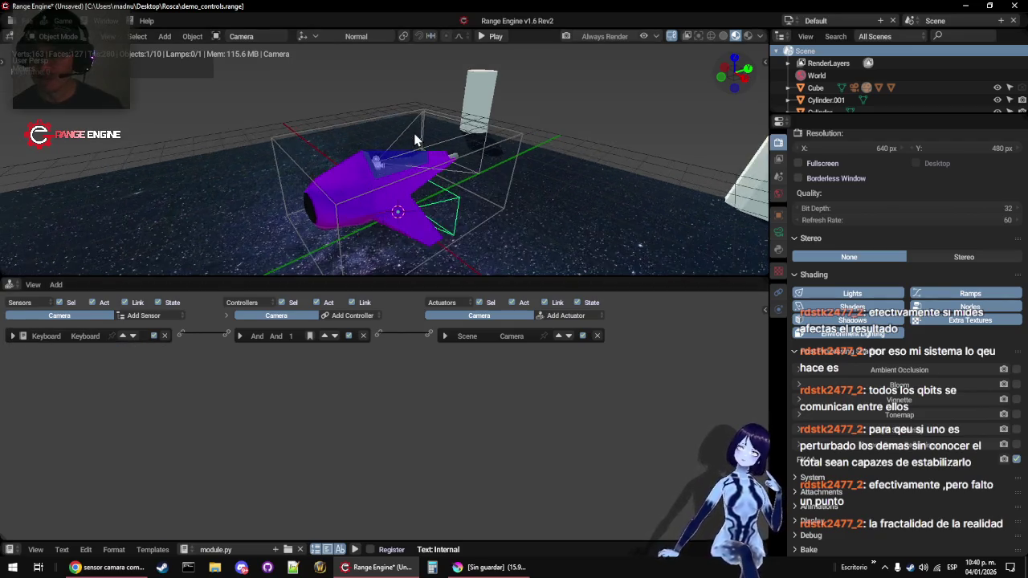
{"action": "left_click", "coordinate": [414, 129]}
{"action": "scroll", "coordinate": [413, 125], "scroll_direction": "down", "scroll_amount": 4}
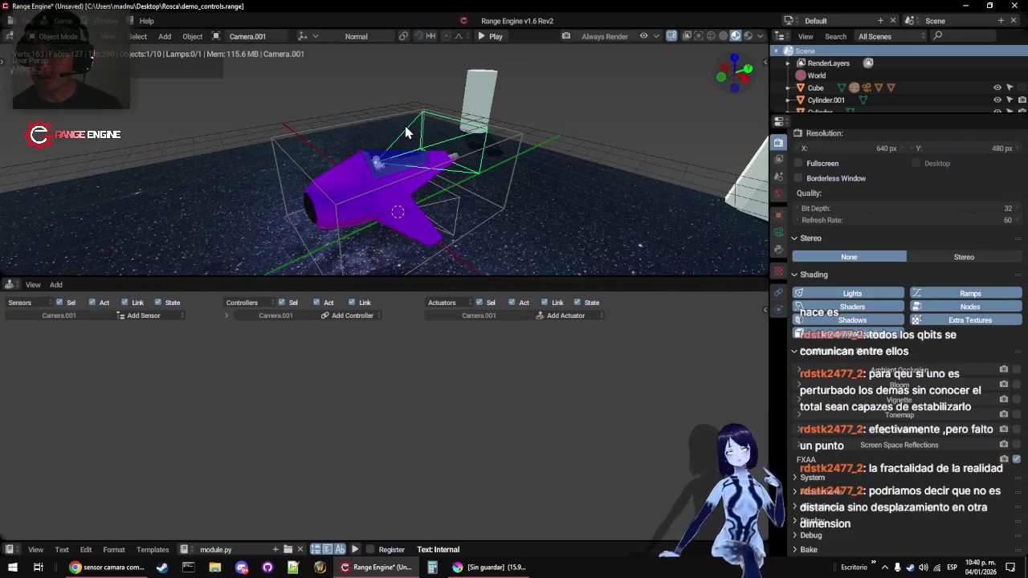
{"action": "left_click", "coordinate": [166, 316]}
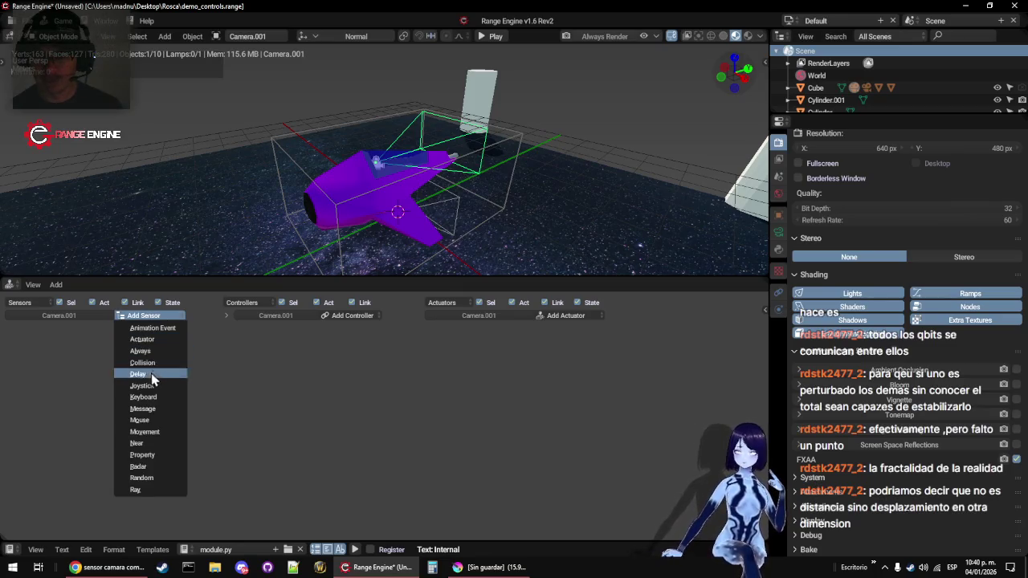
{"action": "left_click", "coordinate": [156, 397]}
{"action": "left_click", "coordinate": [83, 368]}
{"action": "type", "text": "1"}
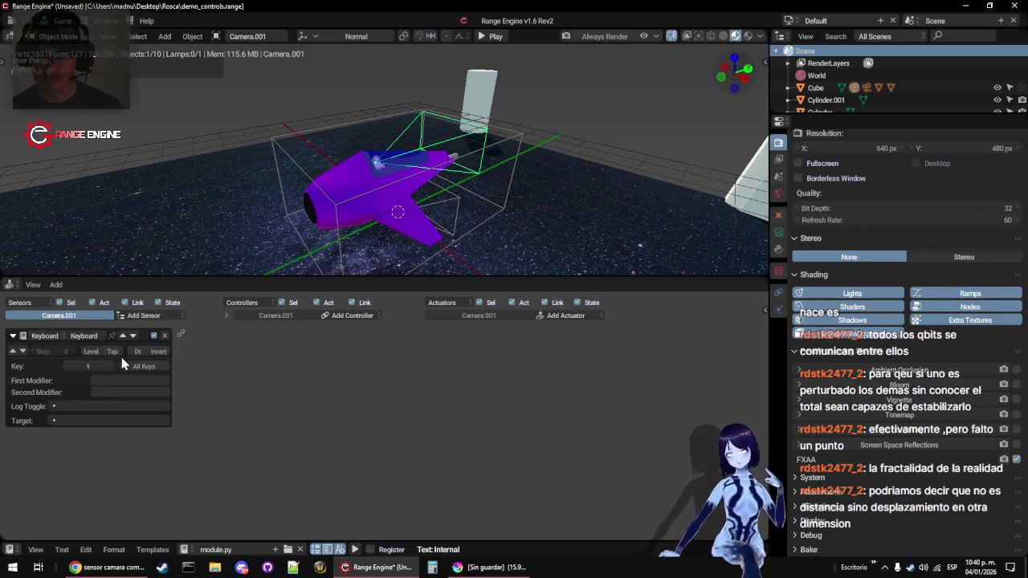
Add an And controller and a Scene actuator in Set Camera mode targeting Camera
{"action": "left_click", "coordinate": [371, 316]}
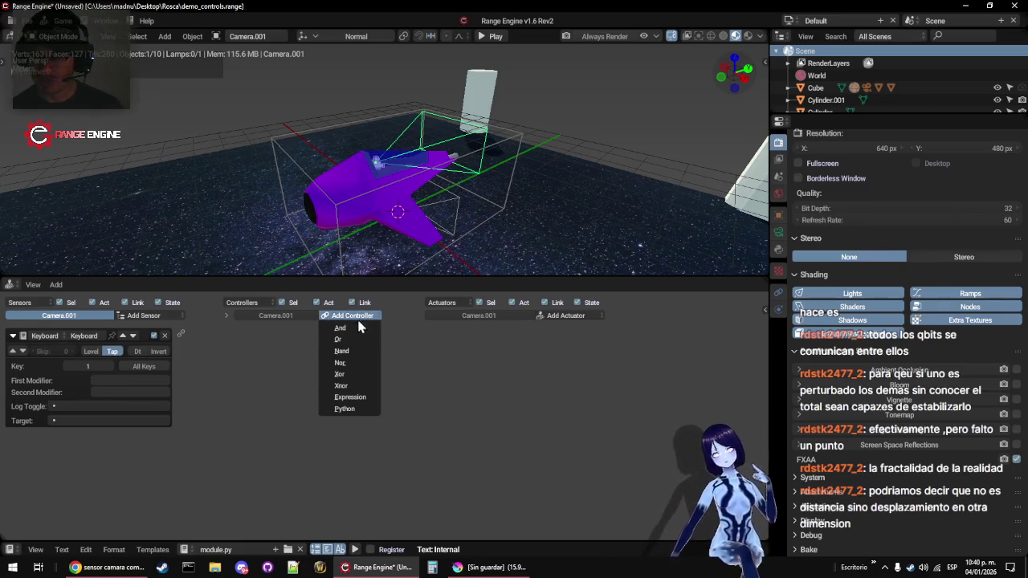
{"action": "left_click", "coordinate": [371, 329]}
{"action": "left_click", "coordinate": [566, 316]}
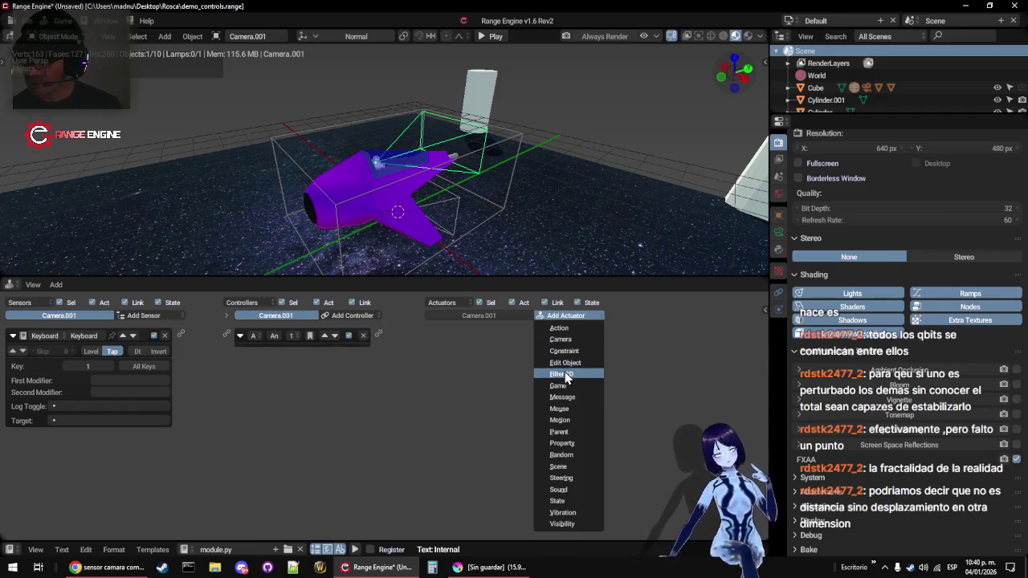
{"action": "left_click", "coordinate": [566, 466]}
{"action": "left_click", "coordinate": [526, 356]}
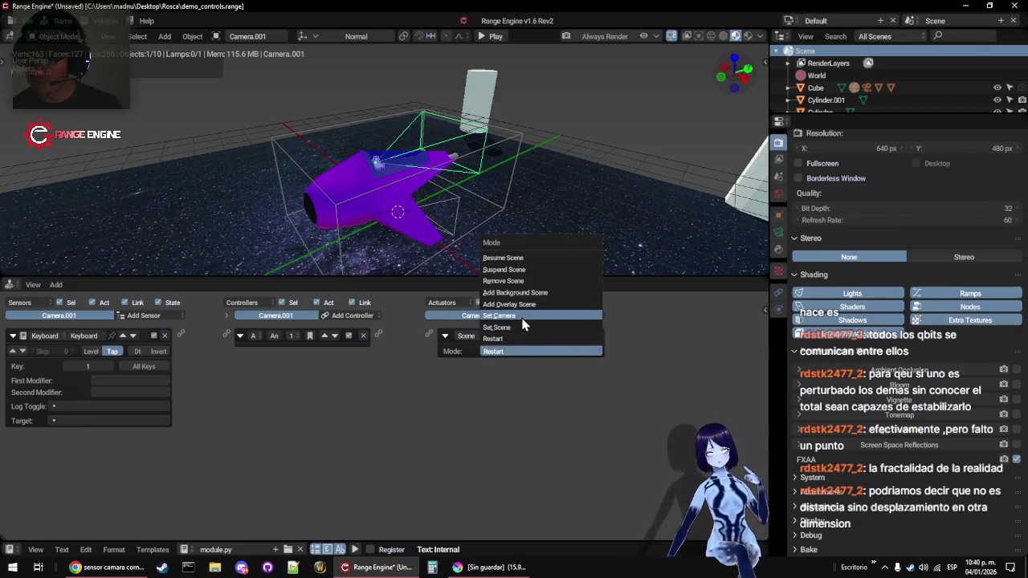
{"action": "left_click", "coordinate": [514, 317]}
{"action": "left_click", "coordinate": [515, 368]}
{"action": "left_click", "coordinate": [516, 383]}
Link the Keyboard sensor, And controller and Scene actuator, then collapse the sensor
{"action": "left_click_drag", "start_coordinate": [180, 335], "coordinate": [226, 336]}
{"action": "left_click_drag", "start_coordinate": [379, 334], "coordinate": [429, 335]}
{"action": "left_click", "coordinate": [13, 336]}
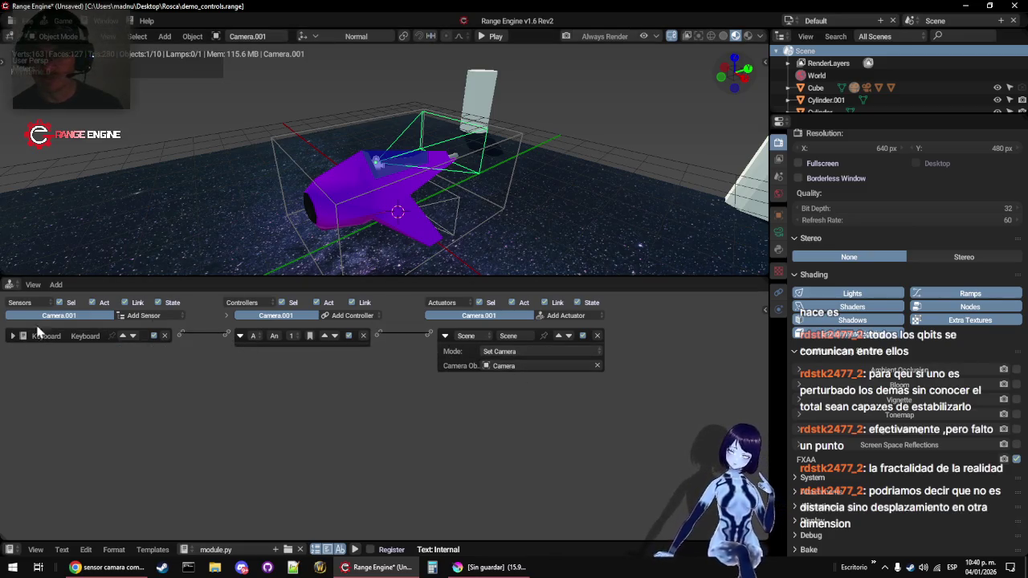
Play the game in a maximized camera view to test the switch, then stop and restore the layout
{"action": "key", "text": "KP_0"}
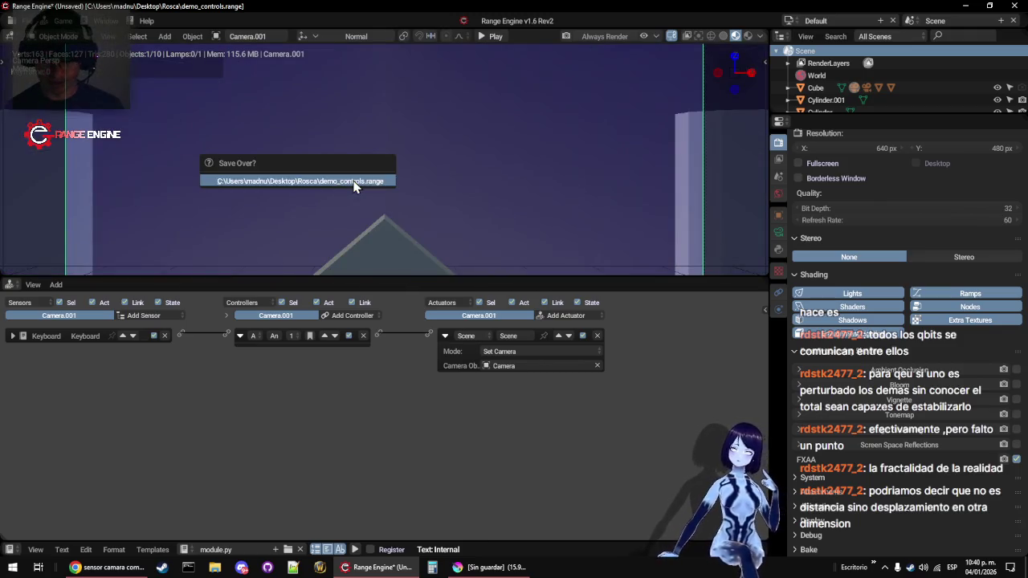
{"action": "key", "text": "ctrl+space"}
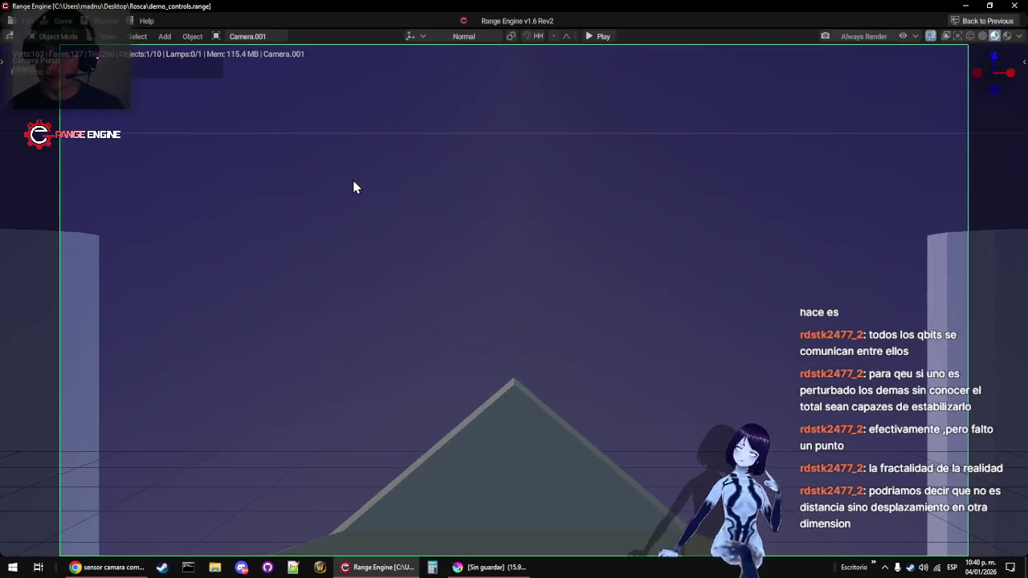
{"action": "key", "text": "p"}
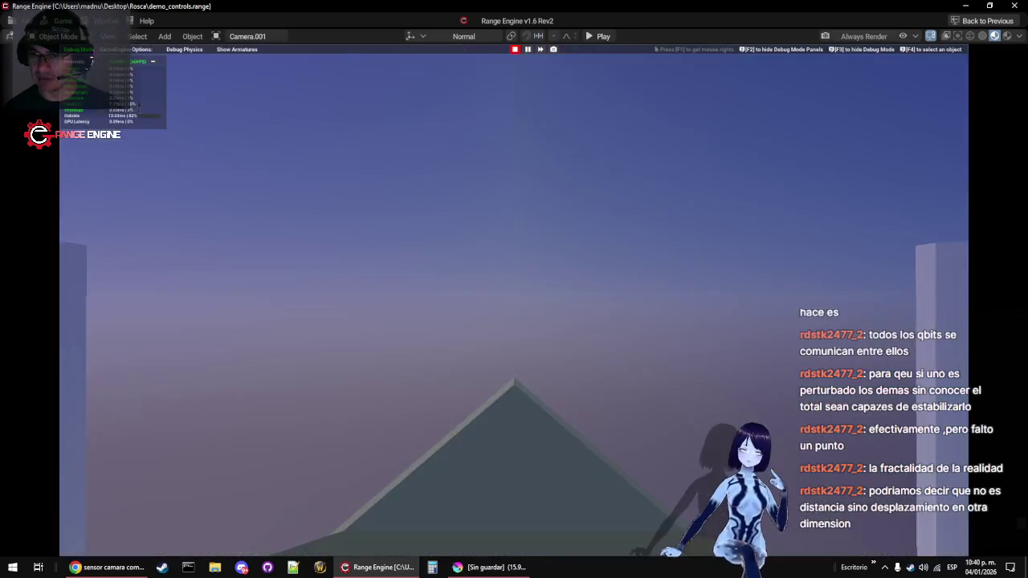
{"action": "key", "text": "Escape"}
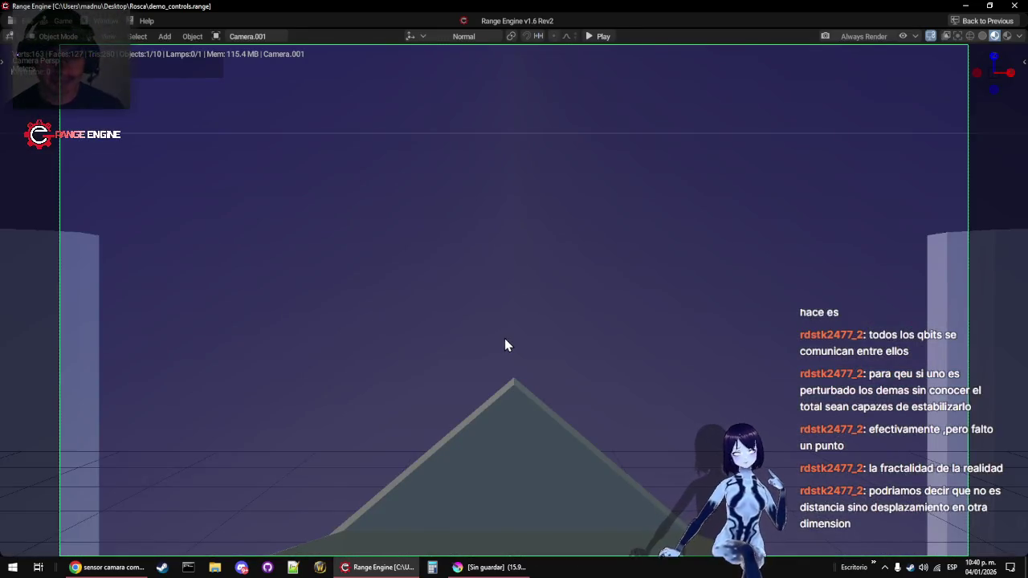
{"action": "key", "text": "ctrl+space"}
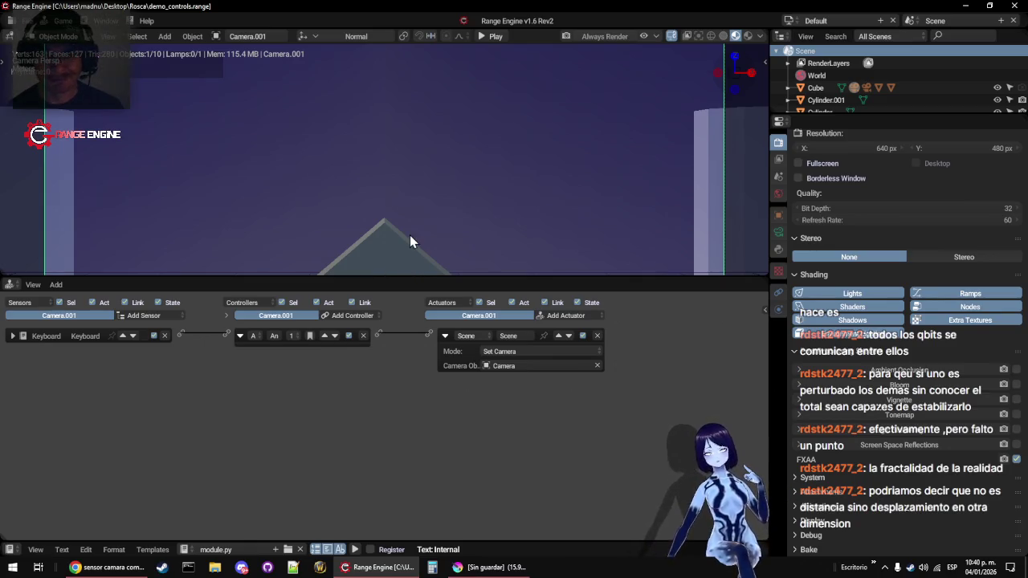
Move the Camera in right-side view to frame the purple spaceship, then check through the camera
{"action": "mouse_move", "coordinate": [464, 211]}
{"action": "left_mouse_down"}
{"action": "mouse_move", "coordinate": [497, 199]}
{"action": "mouse_move", "coordinate": [429, 203]}
{"action": "left_mouse_up"}
{"action": "scroll", "coordinate": [429, 203], "scroll_direction": "down", "scroll_amount": 6}
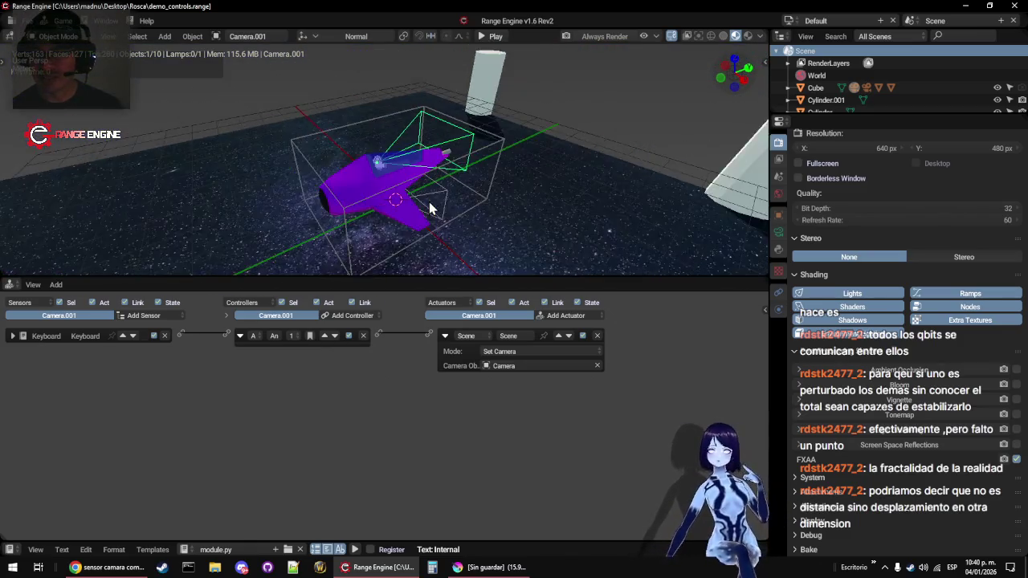
{"action": "left_click", "coordinate": [408, 190]}
{"action": "left_click", "coordinate": [408, 190]}
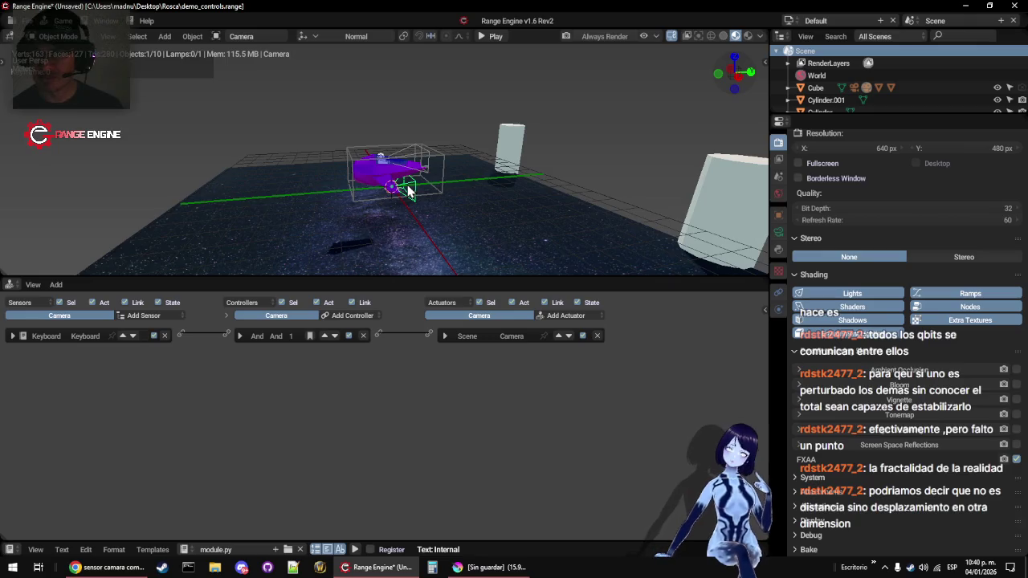
{"action": "key", "text": "KP_1"}
{"action": "key", "text": "KP_3"}
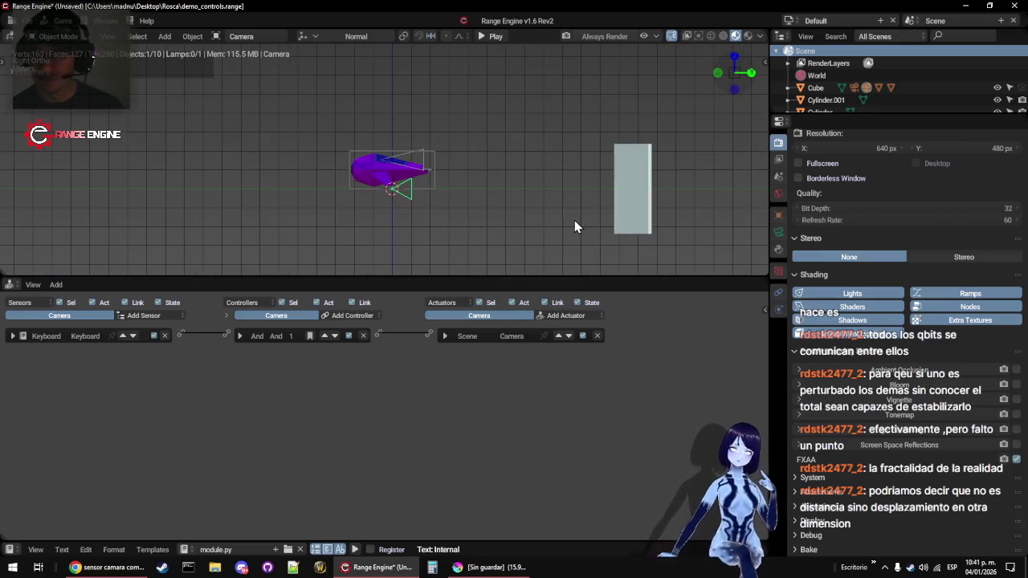
{"action": "left_click", "coordinate": [416, 207]}
{"action": "key", "text": "KP_0"}
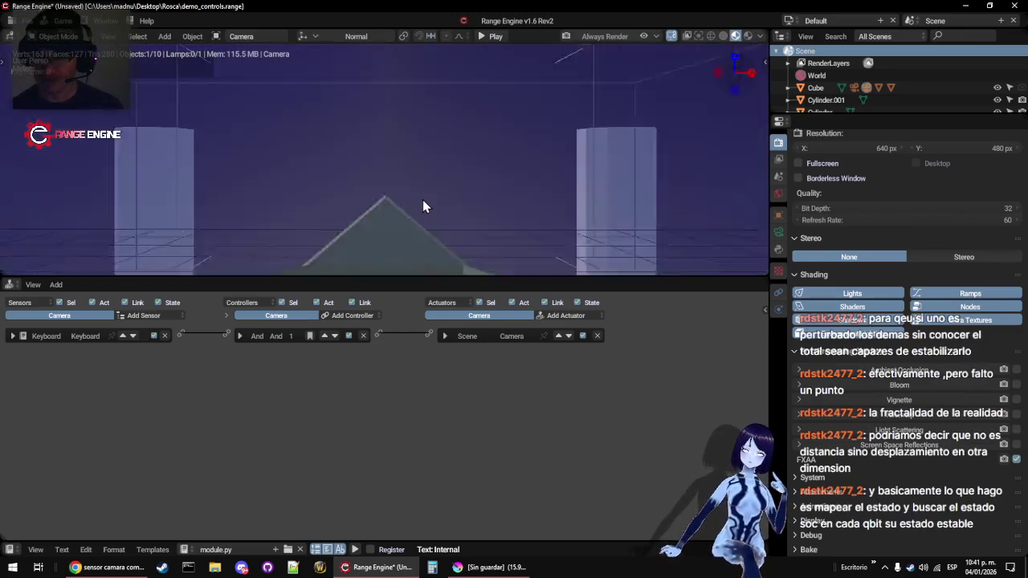
{"action": "key", "text": "KP_8"}
{"action": "key", "text": "KP_8"}
{"action": "key", "text": "KP_8"}
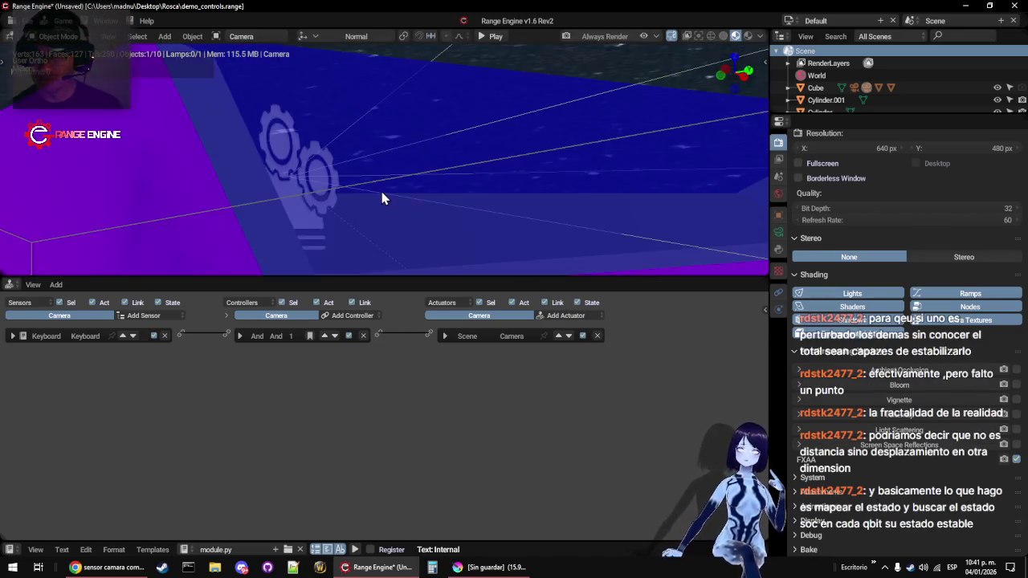
{"action": "key", "text": "KP_0"}
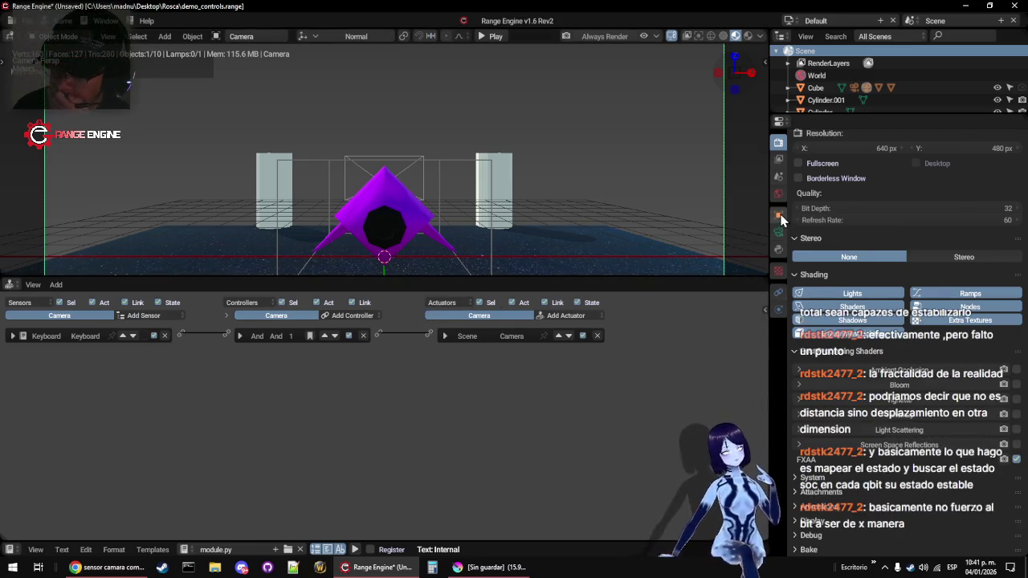
Give the Camera an Always sensor with TRUE pulse and a second And controller
{"action": "left_click", "coordinate": [147, 316]}
{"action": "left_click", "coordinate": [166, 317]}
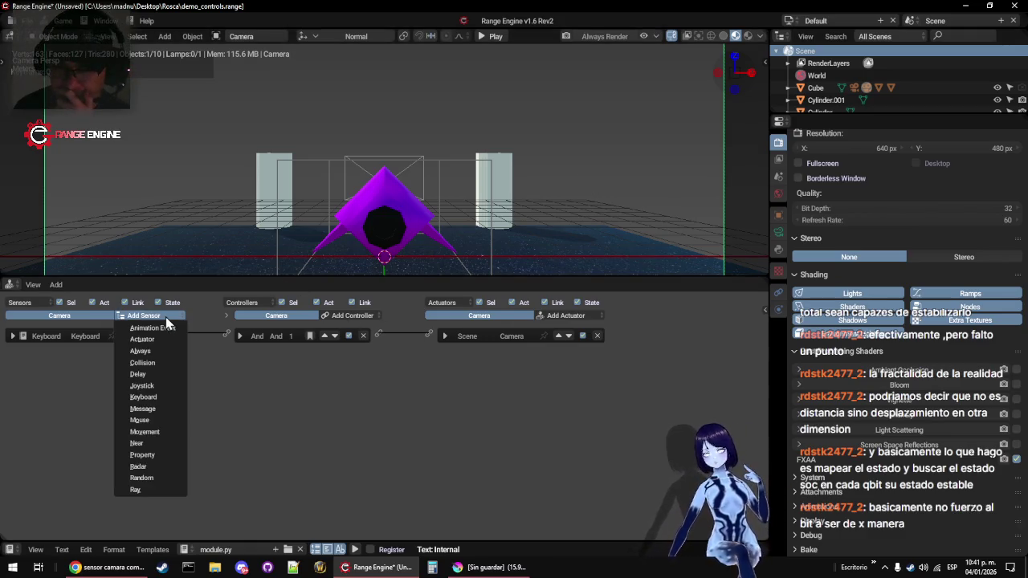
{"action": "left_click", "coordinate": [138, 349]}
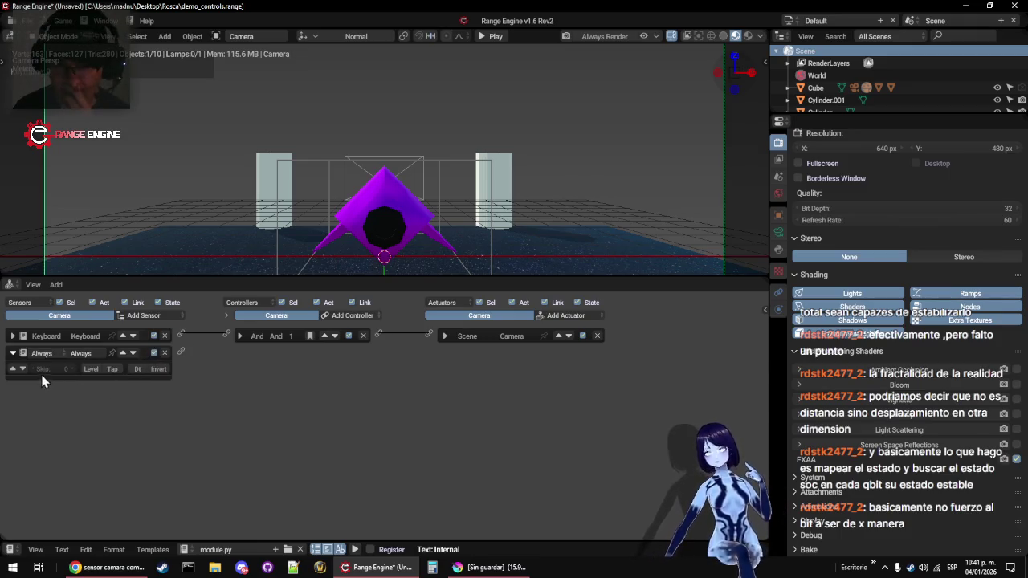
{"action": "left_click", "coordinate": [12, 369]}
{"action": "left_click", "coordinate": [365, 316]}
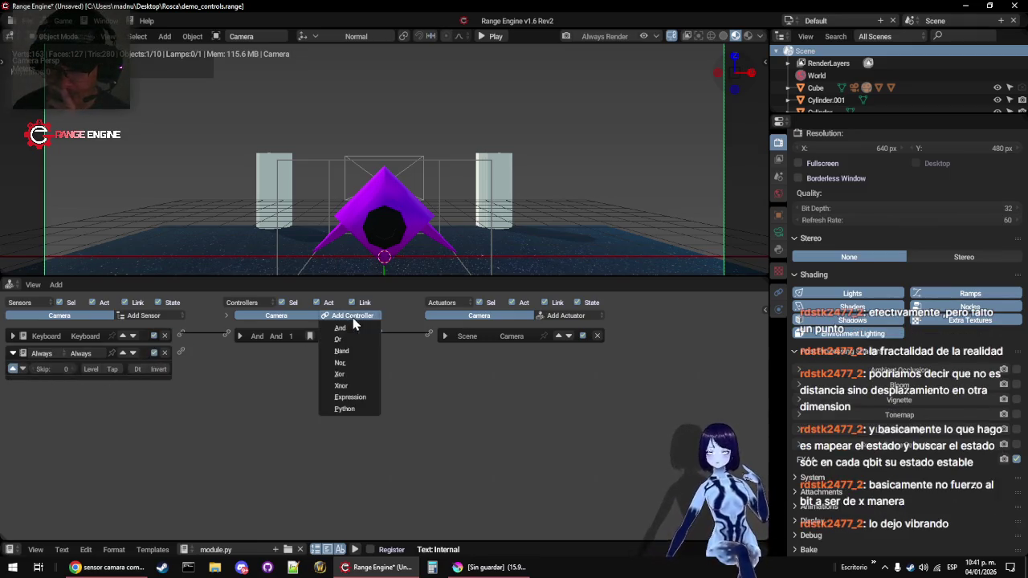
{"action": "left_click", "coordinate": [337, 327]}
Add a Camera actuator following Cube, link it into the chain, and reselect the Camera
{"action": "left_click", "coordinate": [582, 315]}
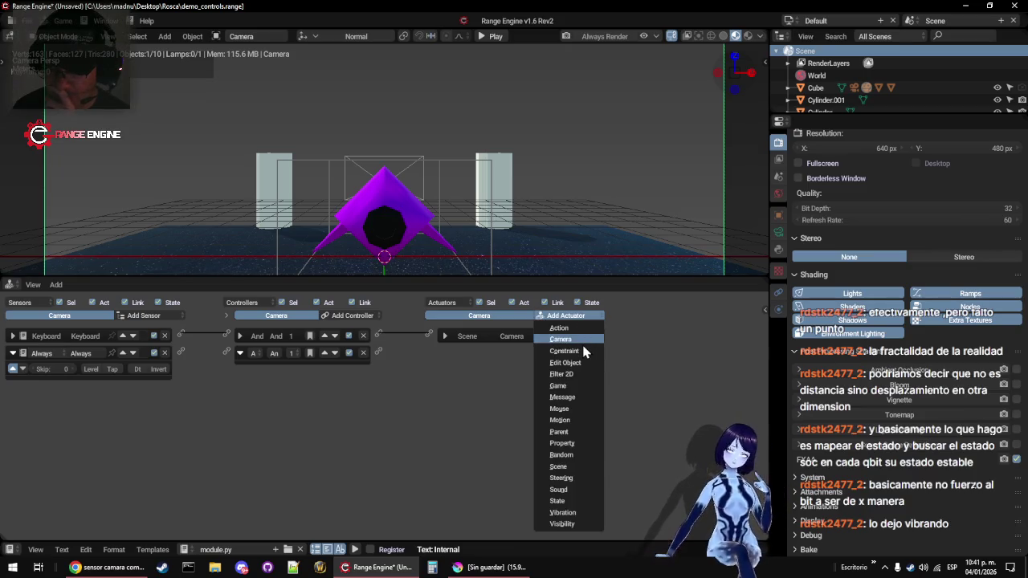
{"action": "left_click", "coordinate": [583, 341]}
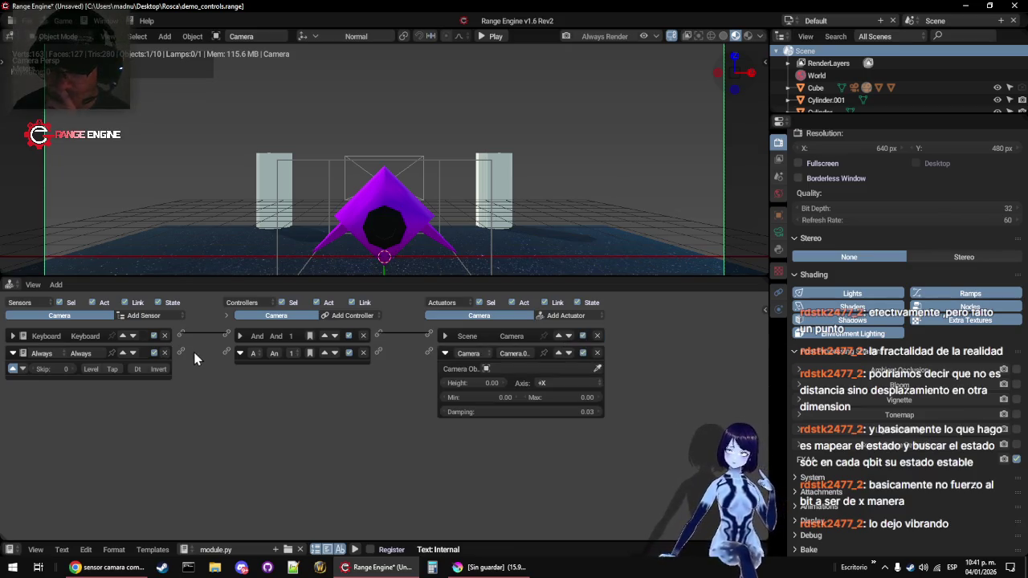
{"action": "left_click_drag", "start_coordinate": [213, 354], "coordinate": [226, 353]}
{"action": "left_click_drag", "start_coordinate": [378, 353], "coordinate": [428, 352]}
{"action": "left_click", "coordinate": [514, 369]}
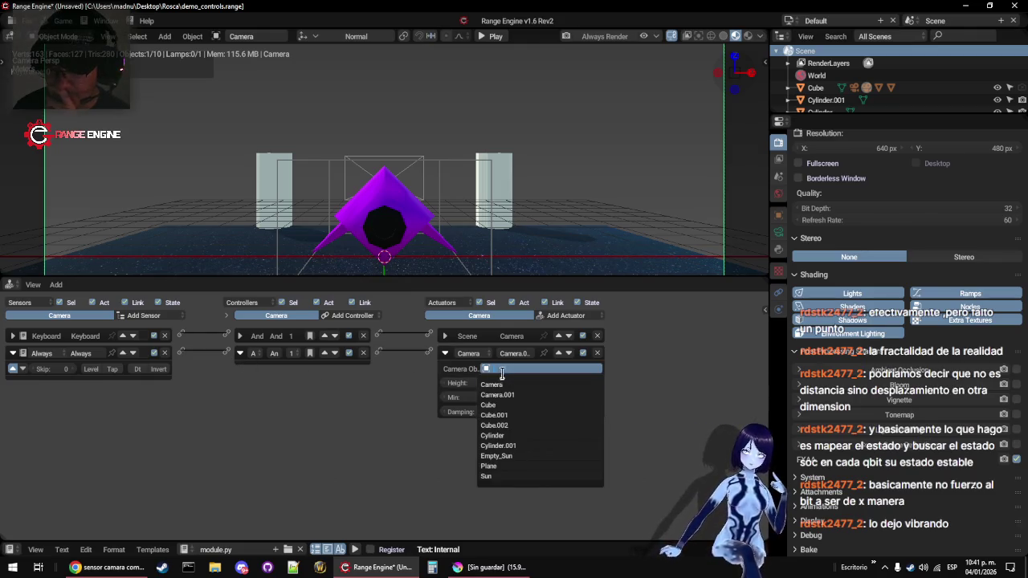
{"action": "left_click", "coordinate": [507, 404]}
{"action": "left_click", "coordinate": [448, 165]}
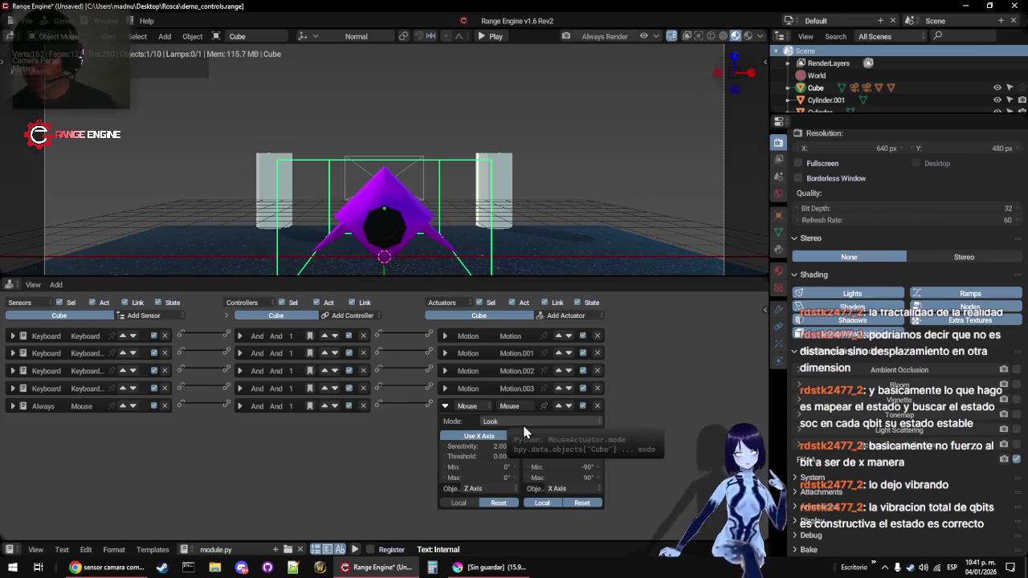
{"action": "left_click", "coordinate": [707, 180]}
{"action": "scroll", "coordinate": [554, 166], "scroll_direction": "down", "scroll_amount": 5}
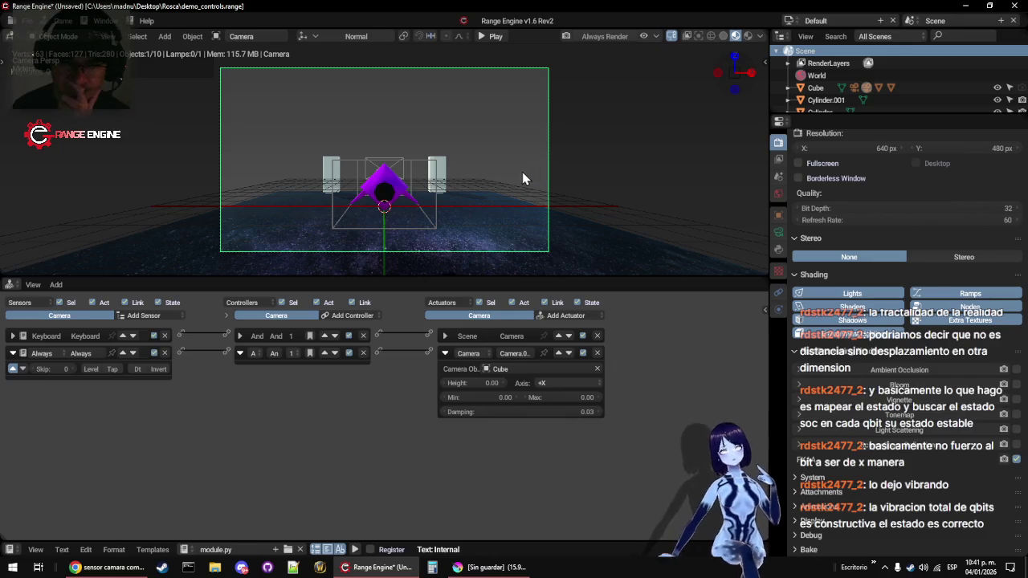
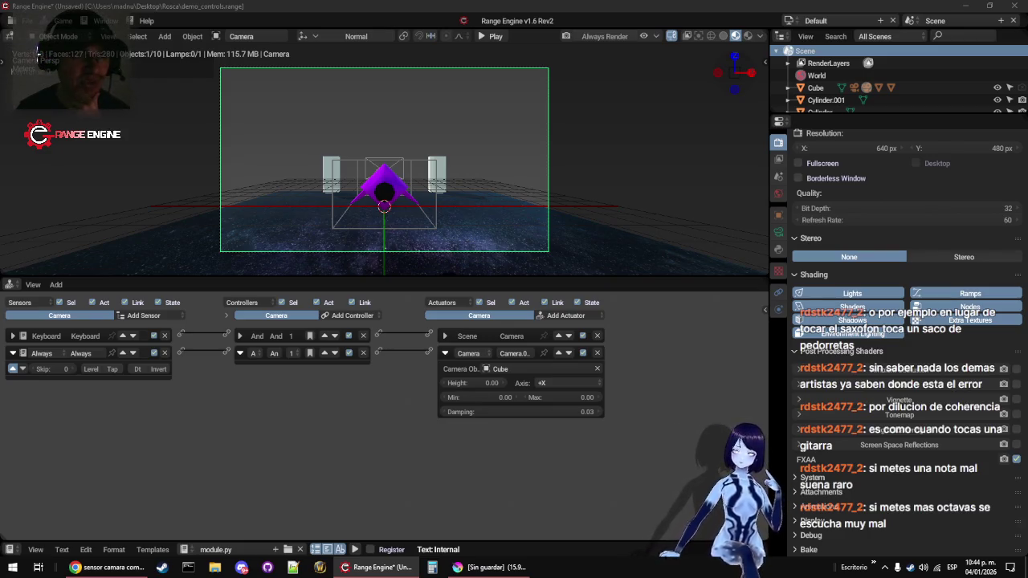
Maximise and read through the browser search results, then close the browser
{"action": "left_click_drag", "start_coordinate": [482, 57], "coordinate": [421, 57]}
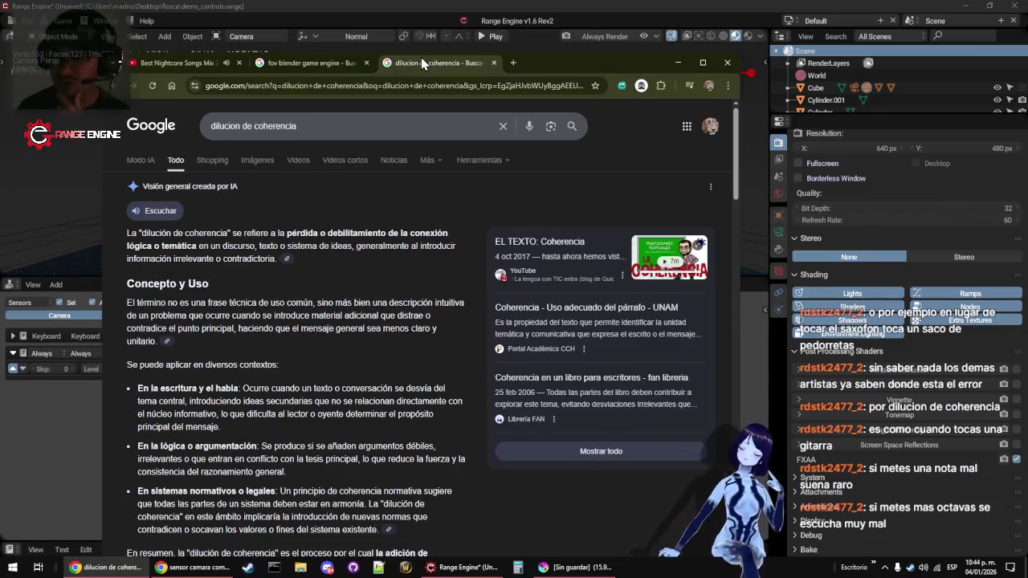
{"action": "double_click", "coordinate": [551, 64]}
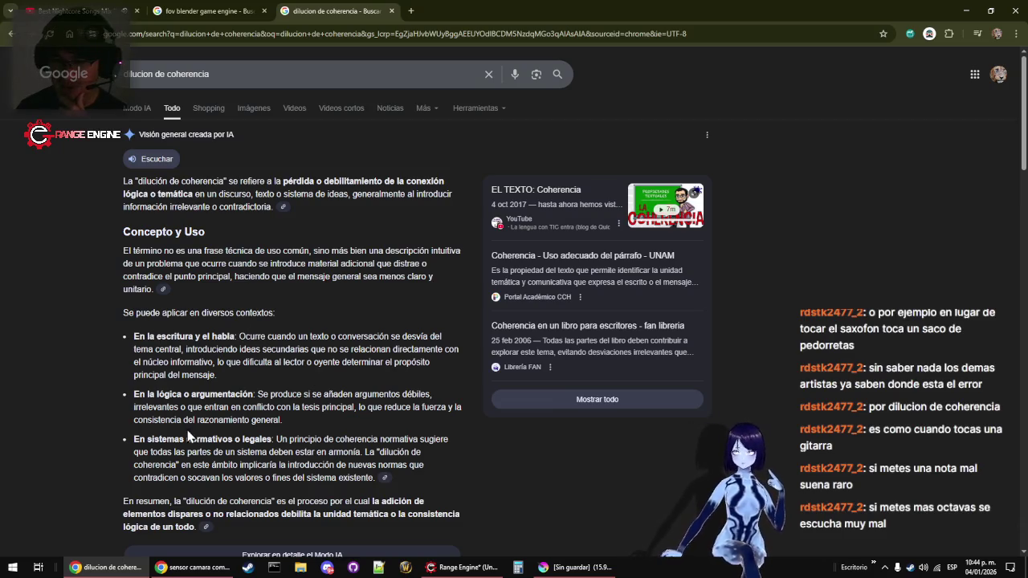
{"action": "scroll", "coordinate": [250, 385], "scroll_direction": "down", "scroll_amount": 1}
{"action": "scroll", "coordinate": [250, 385], "scroll_direction": "down", "scroll_amount": 1}
{"action": "left_click_drag", "start_coordinate": [147, 332], "coordinate": [351, 335]}
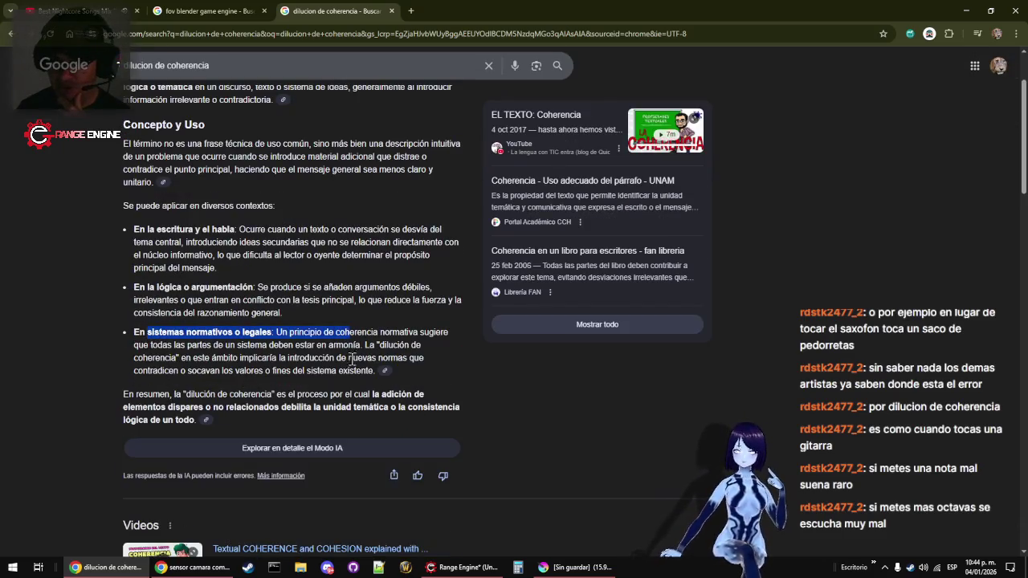
{"action": "left_click", "coordinate": [200, 345]}
{"action": "scroll", "coordinate": [245, 342], "scroll_direction": "down", "scroll_amount": 1}
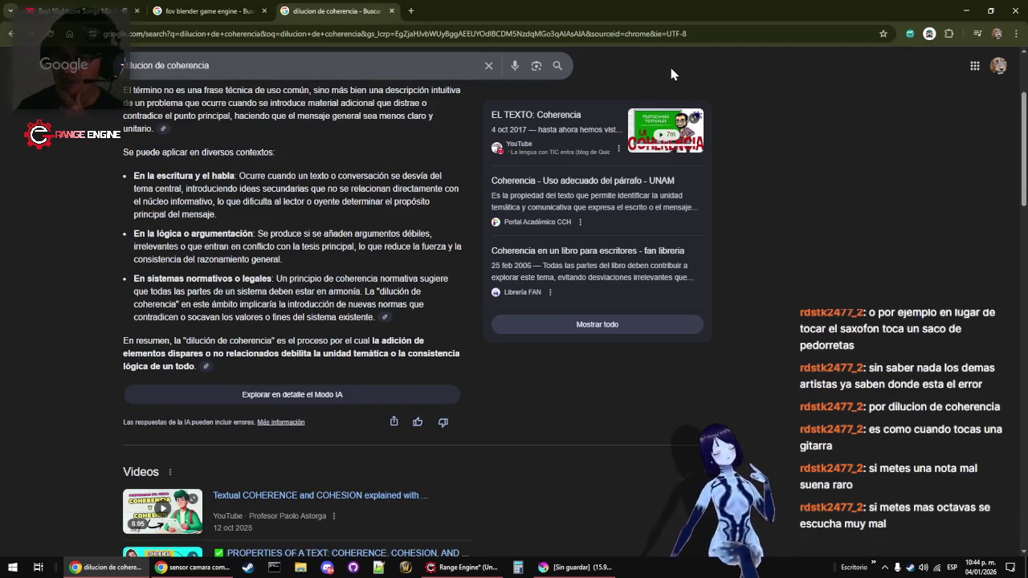
{"action": "key", "text": "alt+F4"}
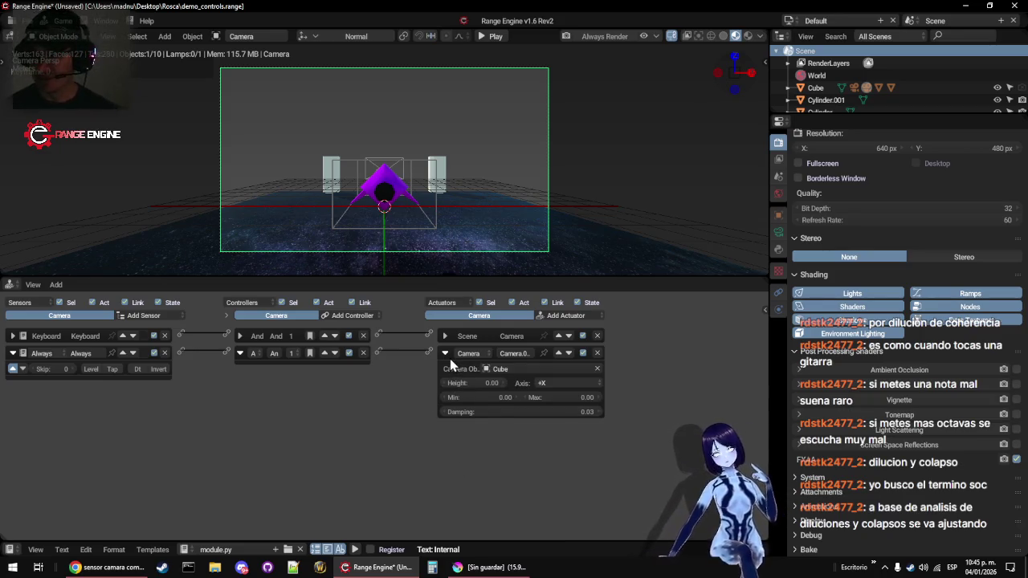
Collapse the Always sensor; set the Camera actuator to axis -Y, height 1, min 10, max 20
{"action": "left_click", "coordinate": [13, 354]}
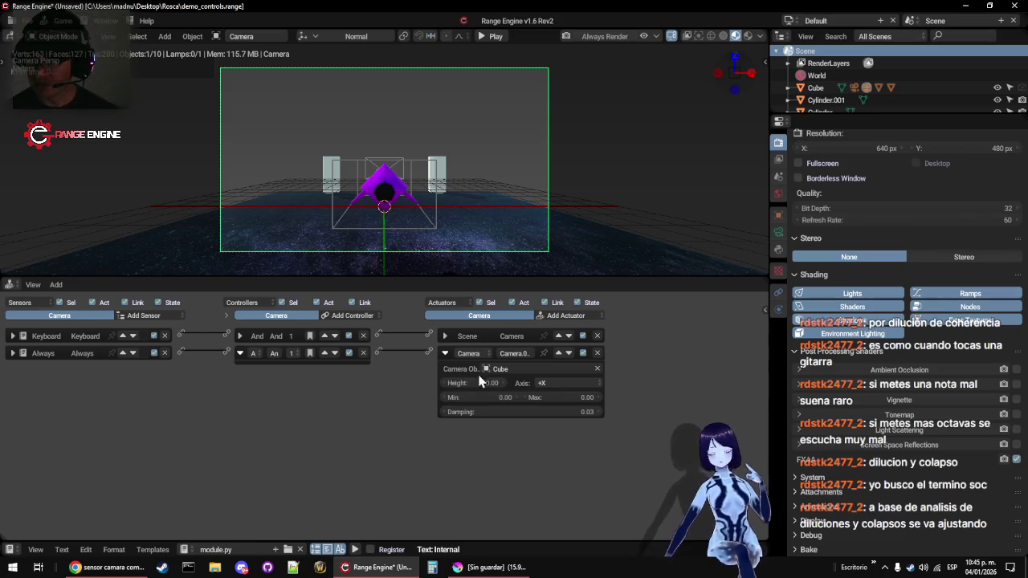
{"action": "left_click", "coordinate": [543, 382]}
{"action": "left_click", "coordinate": [540, 336]}
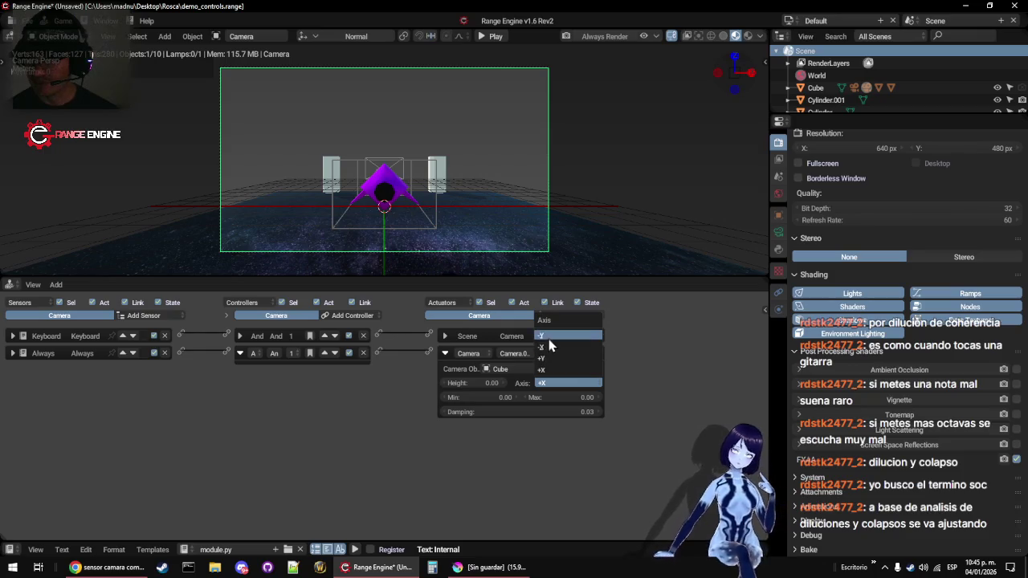
{"action": "left_click", "coordinate": [476, 383]}
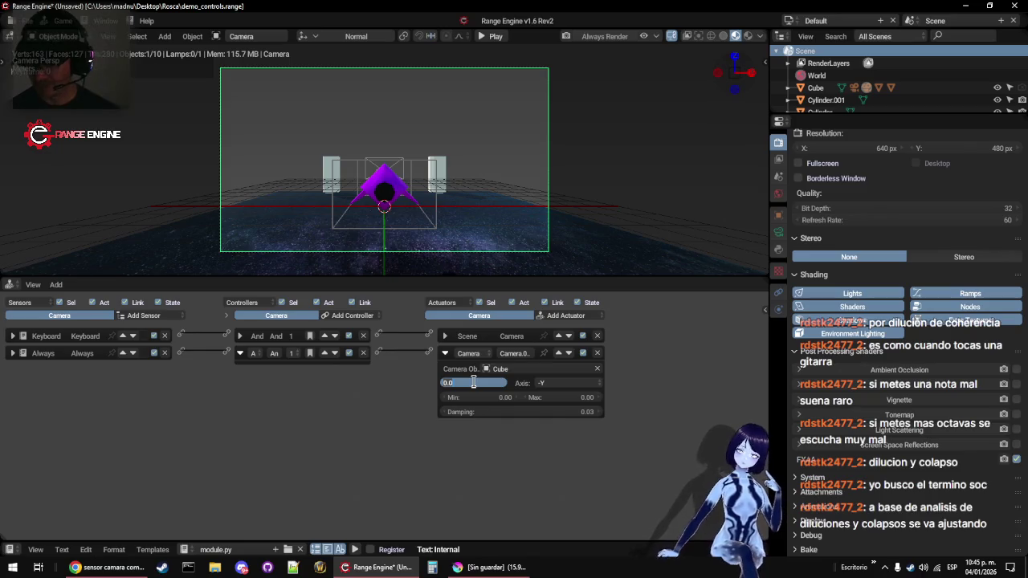
{"action": "type", "text": "1"}
{"action": "key", "text": "Tab"}
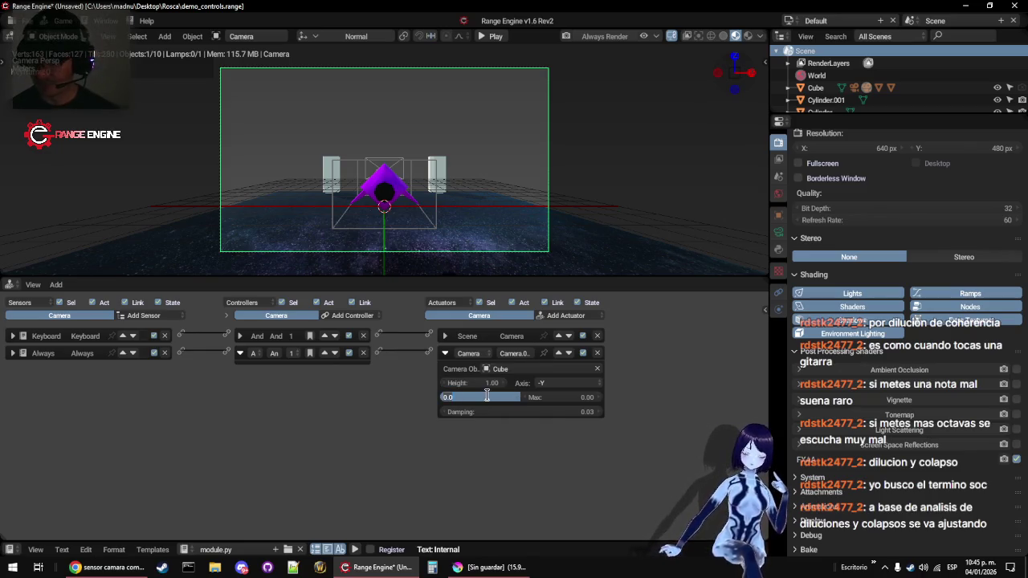
{"action": "type", "text": "10"}
{"action": "key", "text": "Return"}
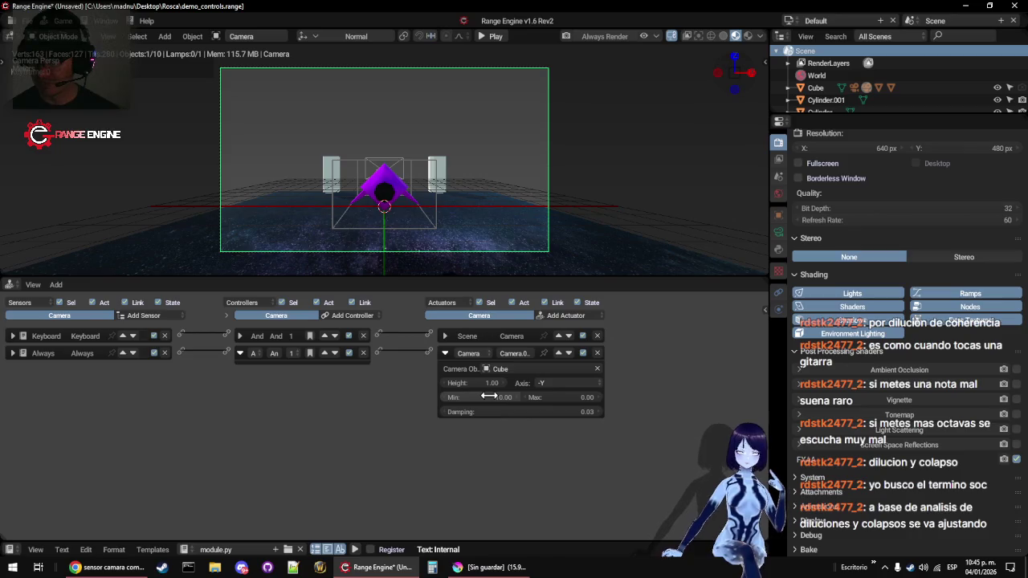
{"action": "left_click", "coordinate": [569, 392]}
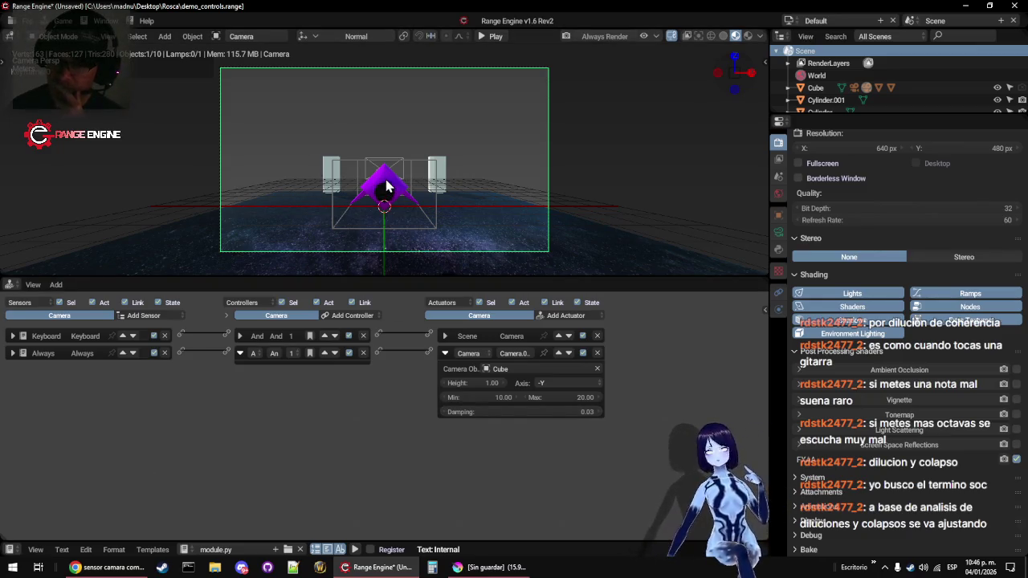
Check the logic on Cube.001 and Cube, reselect the Camera, save, and start the game
{"action": "left_click", "coordinate": [386, 187]}
{"action": "left_click", "coordinate": [436, 176]}
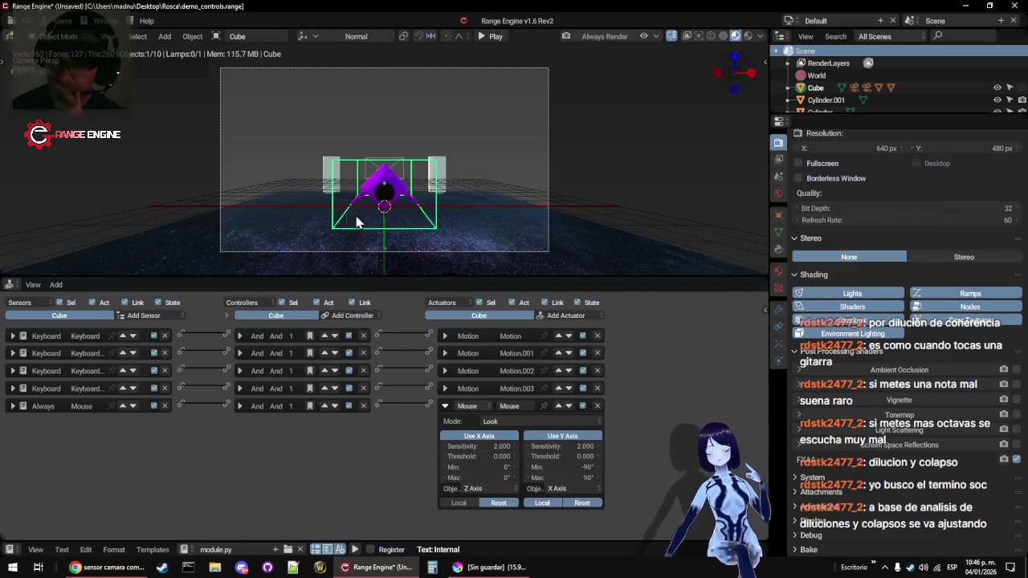
{"action": "left_click", "coordinate": [262, 256]}
{"action": "left_click", "coordinate": [271, 257]}
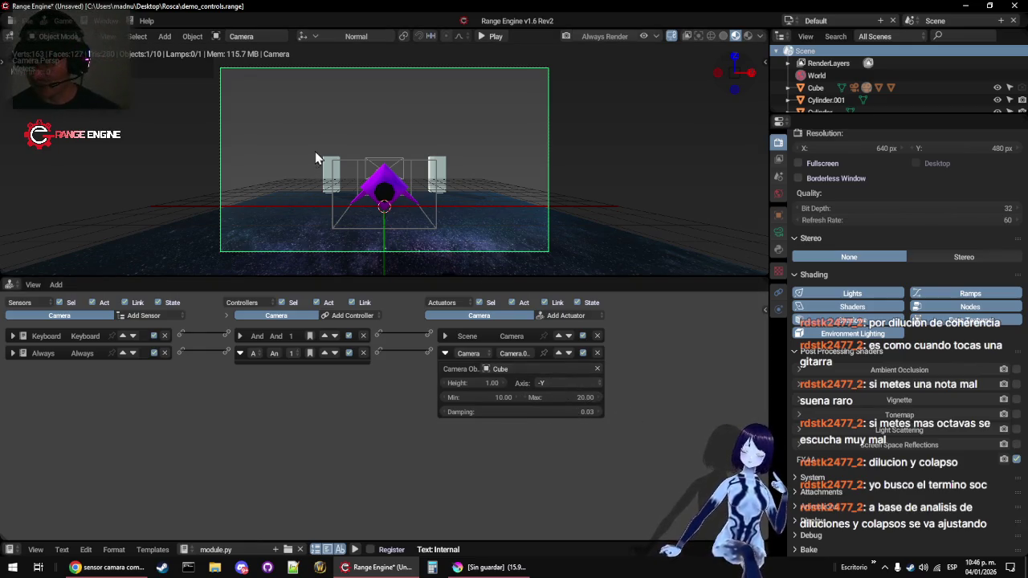
{"action": "key", "text": "ctrl+s"}
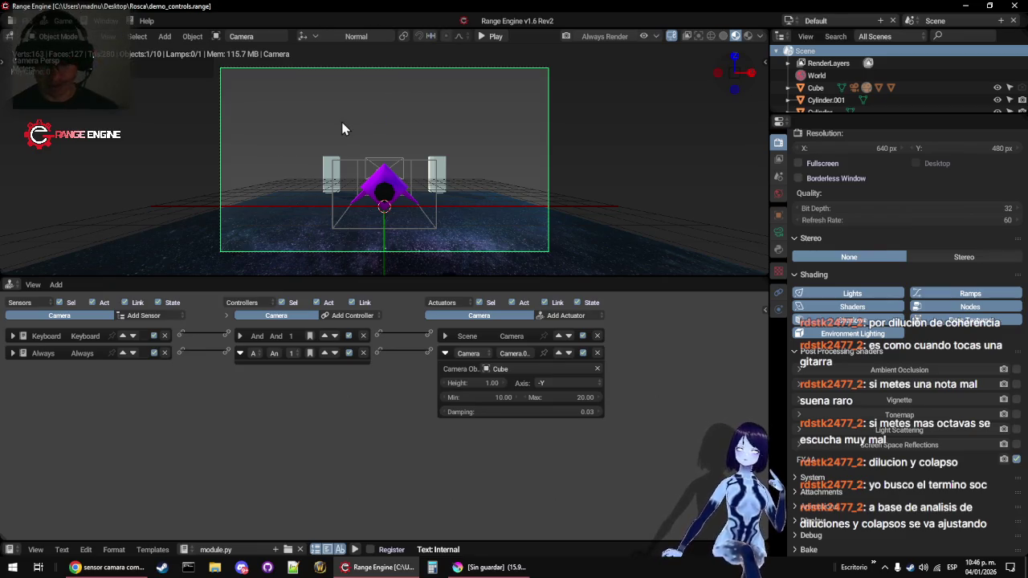
{"action": "key", "text": "p"}
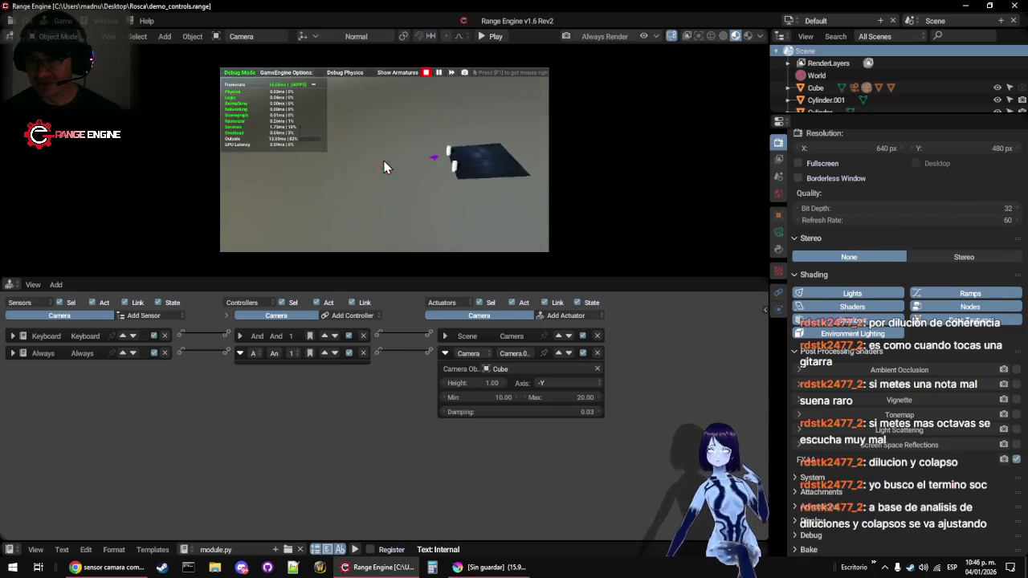
Stop the game, change the camera follow distance to min 2 and max 5, and save
{"action": "key", "text": "Escape"}
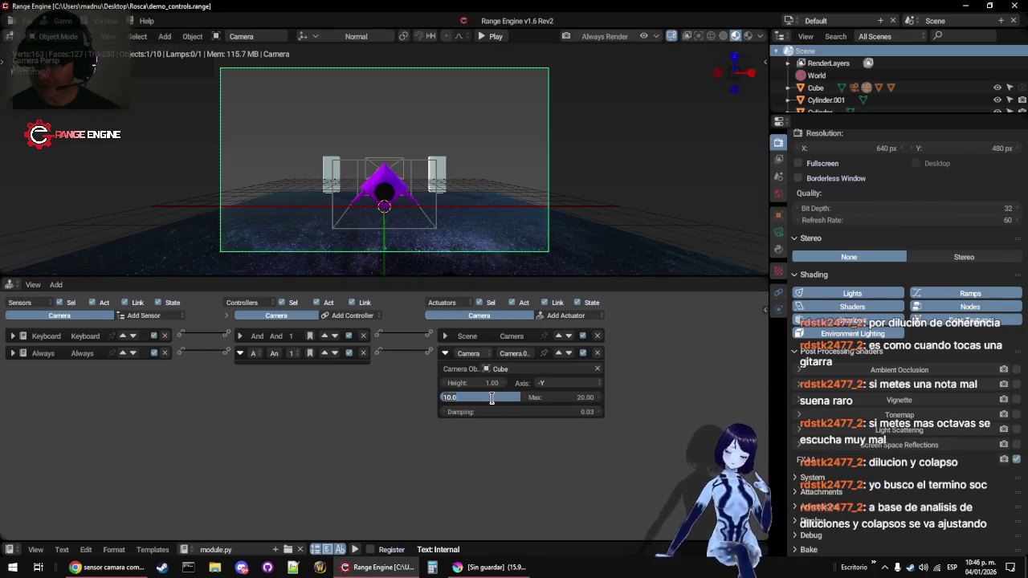
{"action": "left_click", "coordinate": [490, 399]}
{"action": "type", "text": "2"}
{"action": "key", "text": "Tab"}
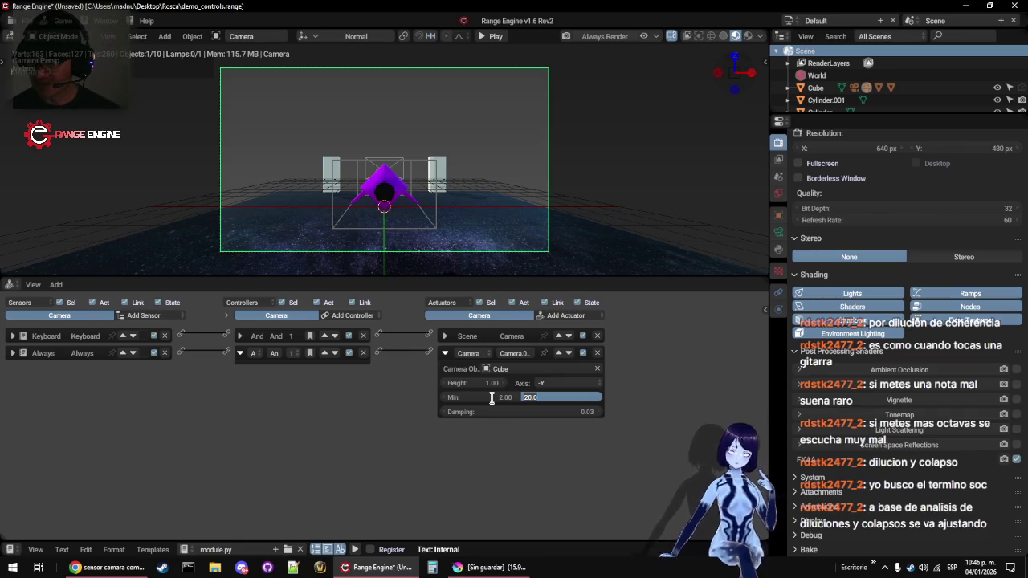
{"action": "type", "text": "5"}
{"action": "key", "text": "Return"}
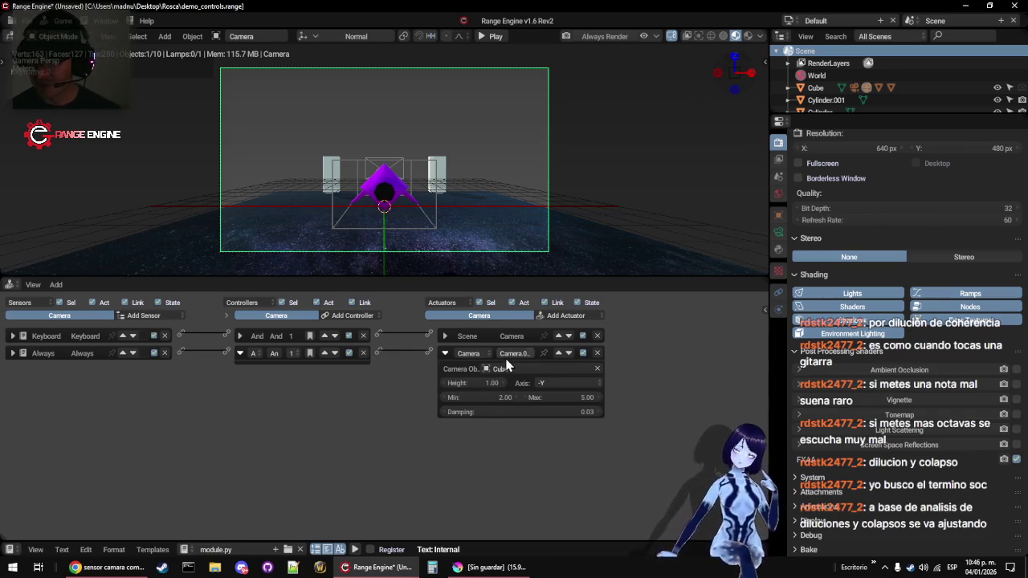
{"action": "key", "text": "ctrl+s"}
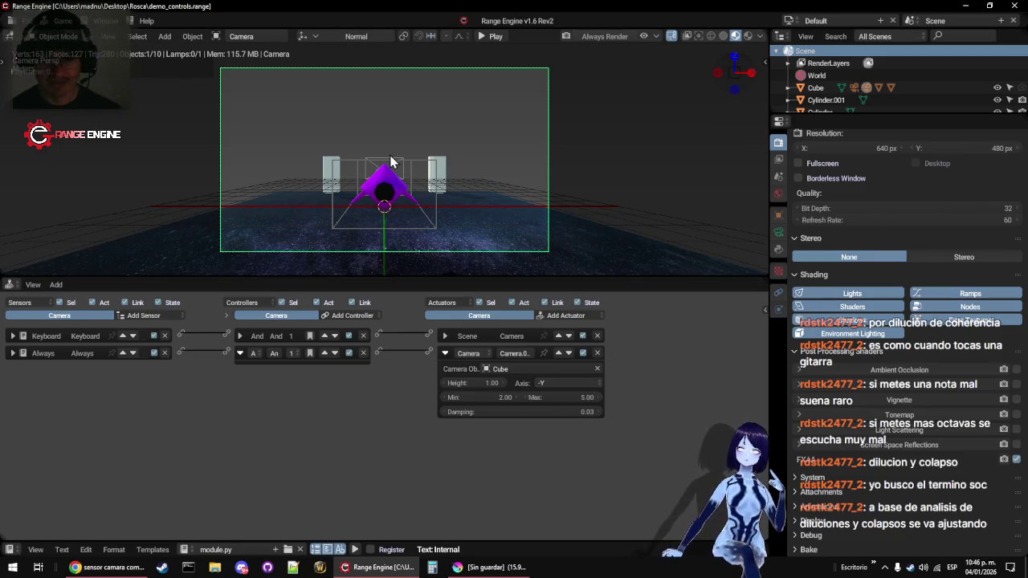
Play-test the closer camera, then stop and select the Cube
{"action": "key", "text": "p"}
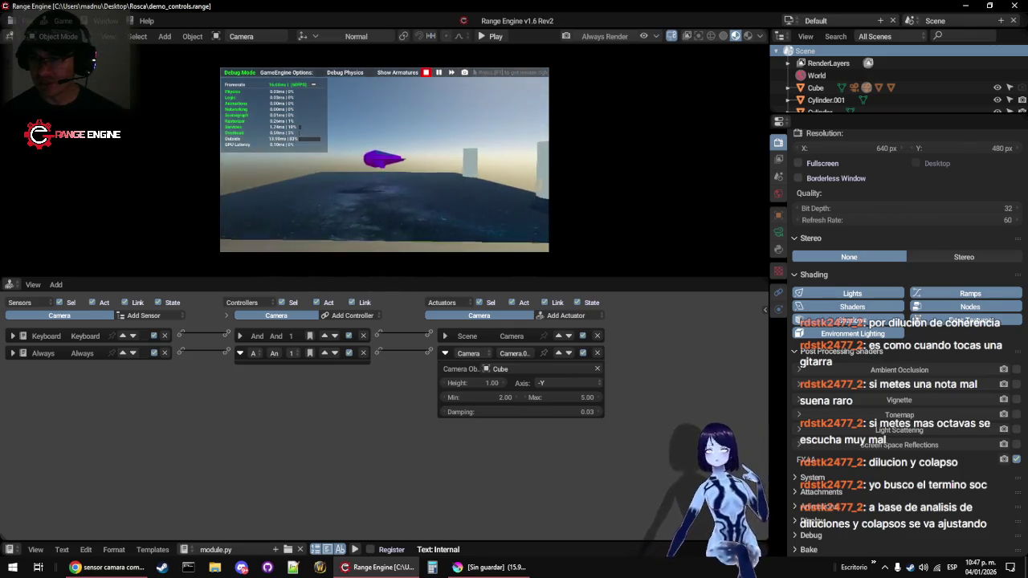
{"action": "key", "text": "Escape"}
{"action": "left_click", "coordinate": [351, 176]}
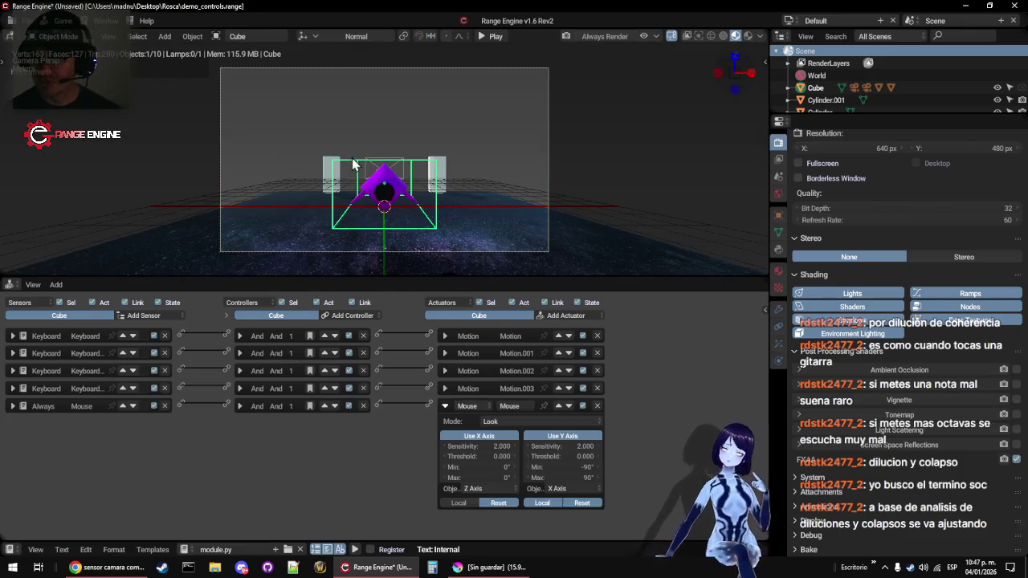
Select the camera and clear its parent so it no longer follows the Cube's transform
{"action": "left_click", "coordinate": [388, 70]}
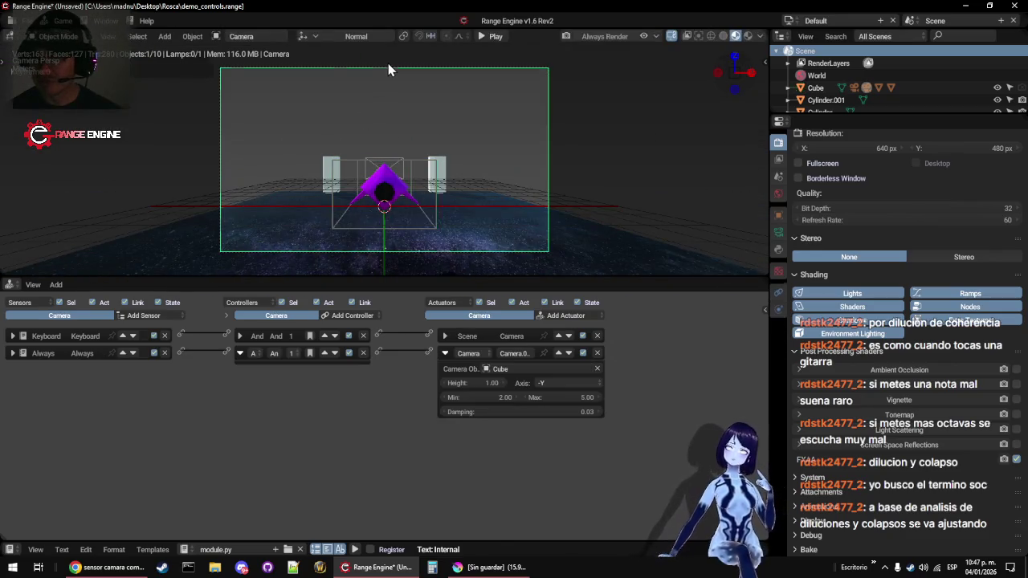
{"action": "mouse_move", "coordinate": [407, 231]}
{"action": "left_mouse_down"}
{"action": "mouse_move", "coordinate": [434, 209]}
{"action": "mouse_move", "coordinate": [491, 88]}
{"action": "left_mouse_up"}
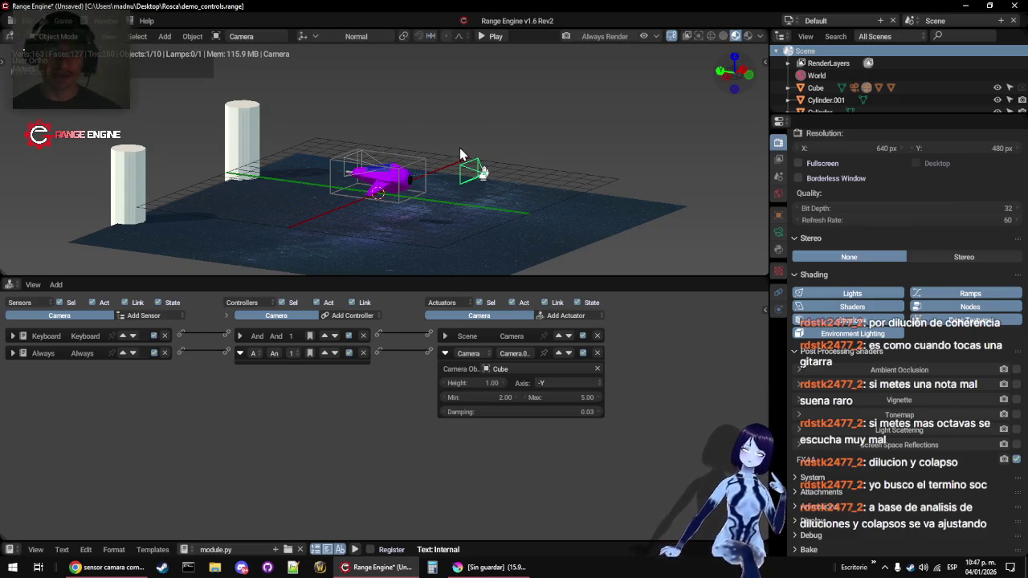
{"action": "key", "text": "alt+p"}
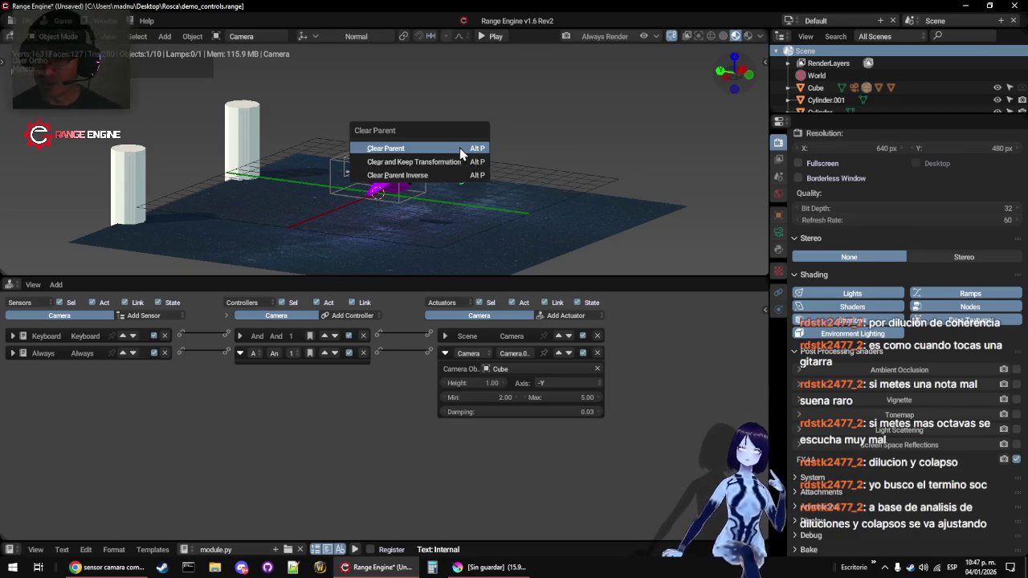
{"action": "left_click", "coordinate": [459, 148]}
Save over the project file, return to camera view with Numpad 0, and run the game
{"action": "key", "text": "ctrl+s"}
{"action": "left_click", "coordinate": [530, 133]}
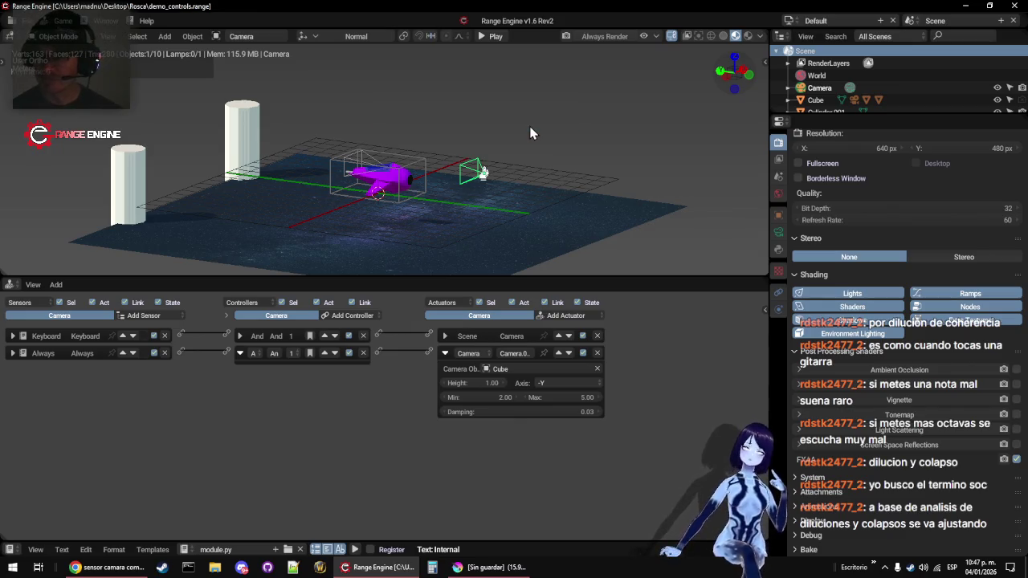
{"action": "key", "text": "KP_0"}
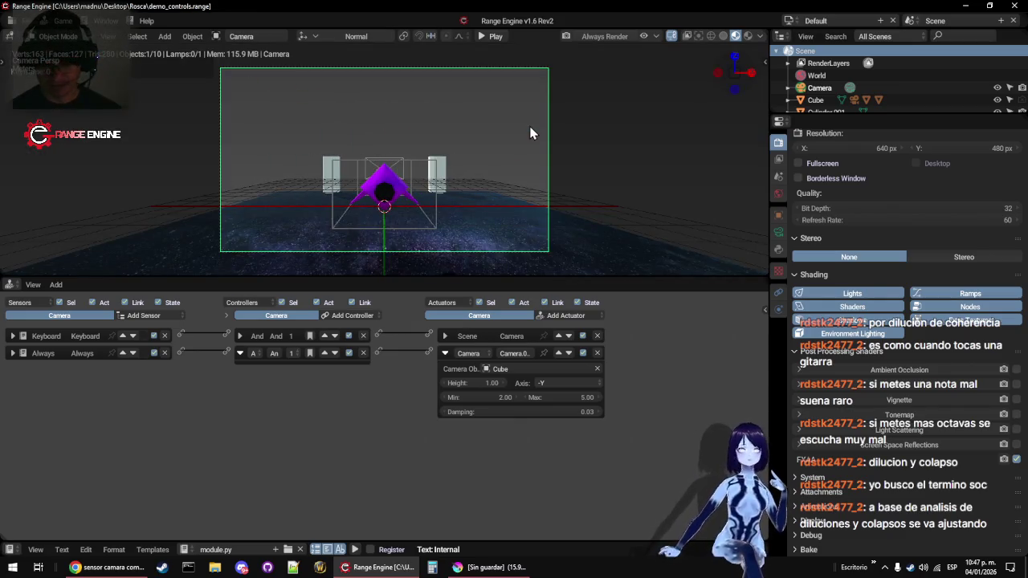
{"action": "key", "text": "p"}
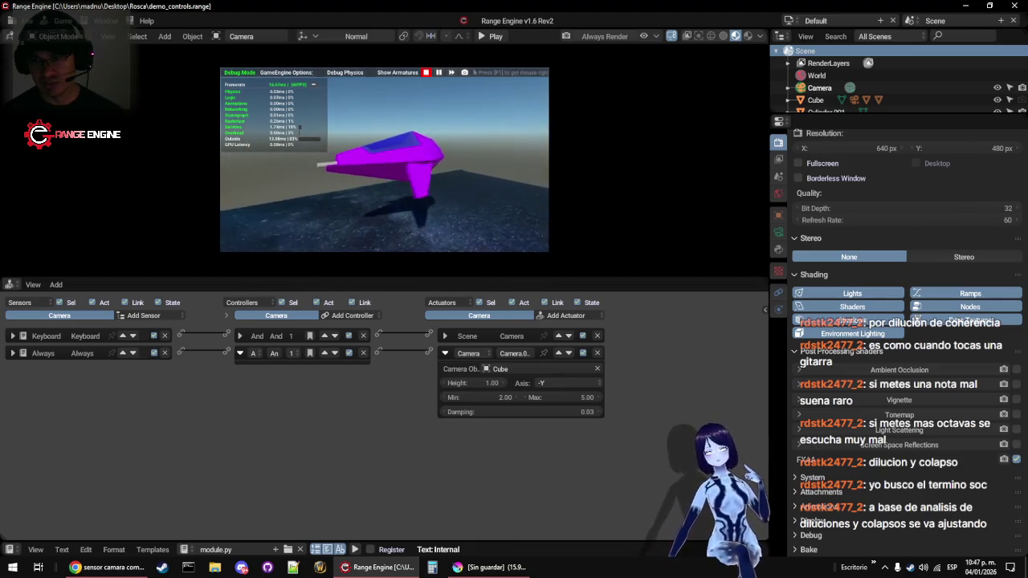
Stop the game, switch the Camera actuator's follow axis to +Y, and play again
{"action": "key", "text": "Escape"}
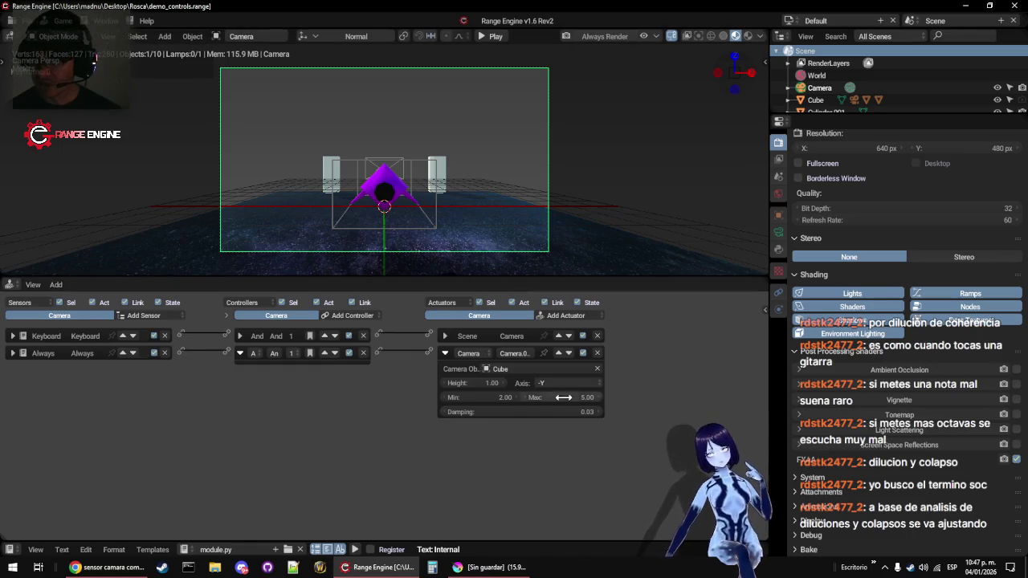
{"action": "left_click", "coordinate": [568, 387]}
{"action": "left_click", "coordinate": [565, 359]}
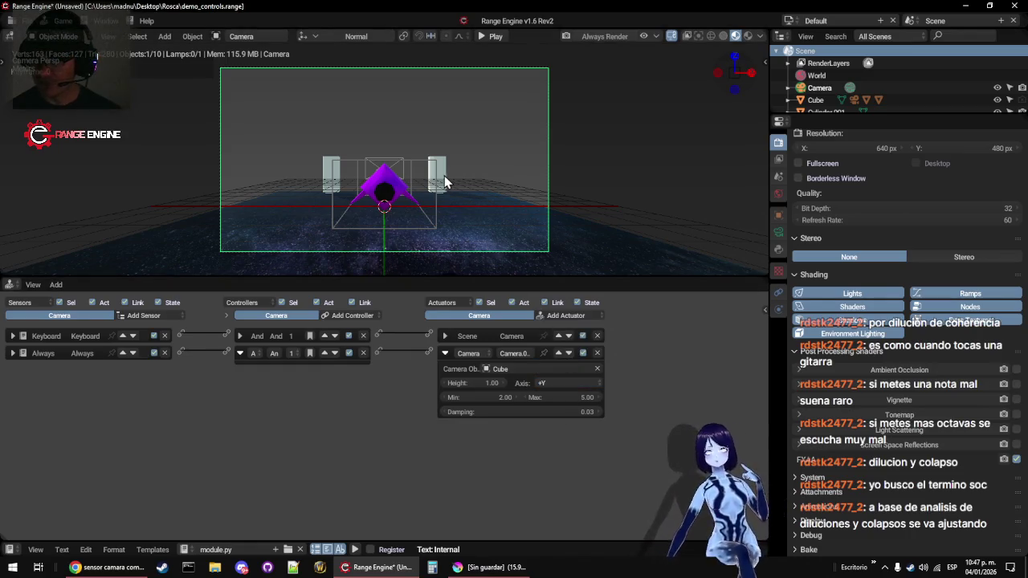
{"action": "key", "text": "p"}
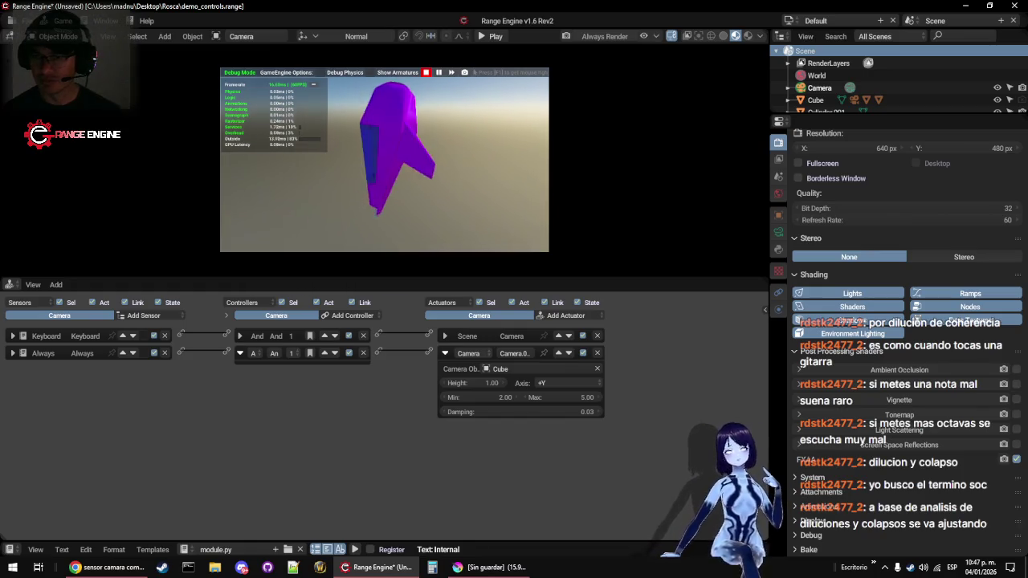
Restart the play-test of the +Y camera, then stop it
{"action": "key", "text": "Escape"}
{"action": "key", "text": "p"}
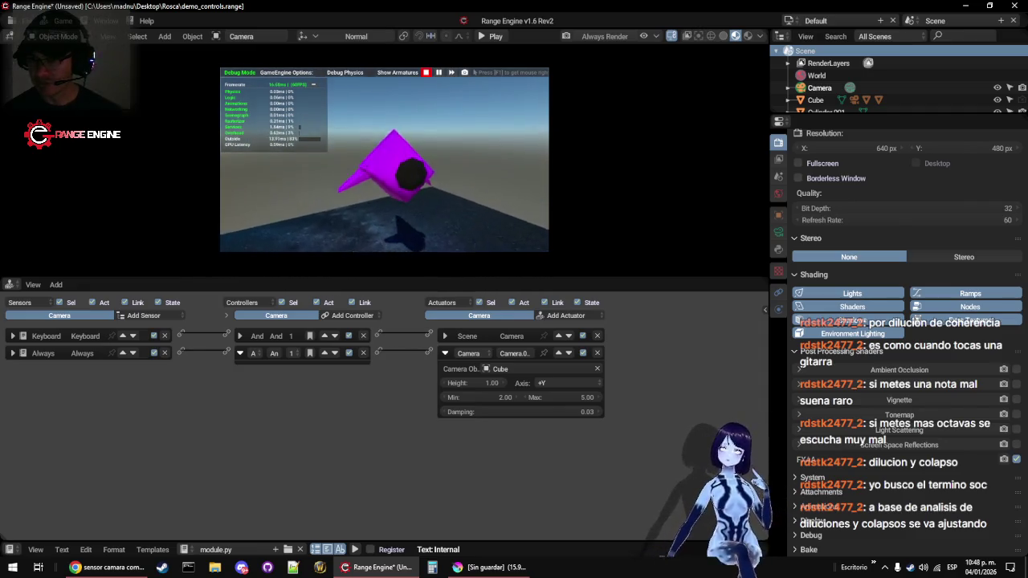
{"action": "key", "text": "Escape"}
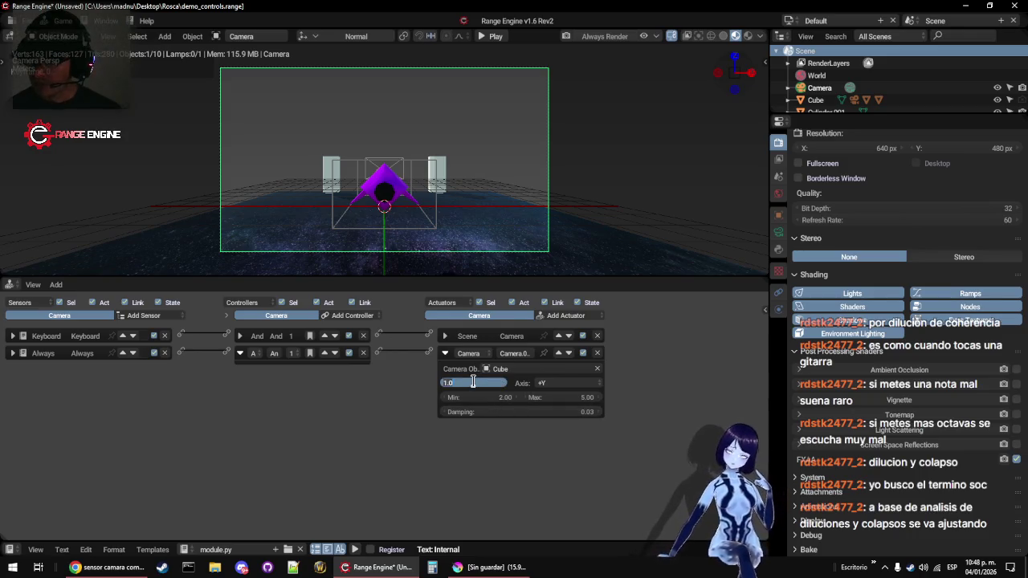
Confirm camera height 0 and play-test the lower camera
{"action": "key", "text": "Escape"}
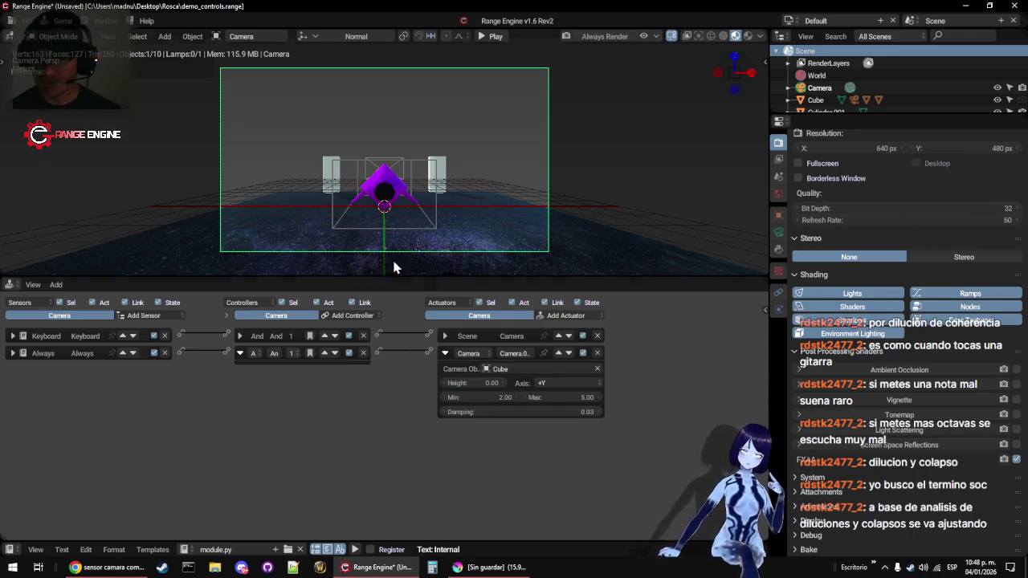
{"action": "key", "text": "p"}
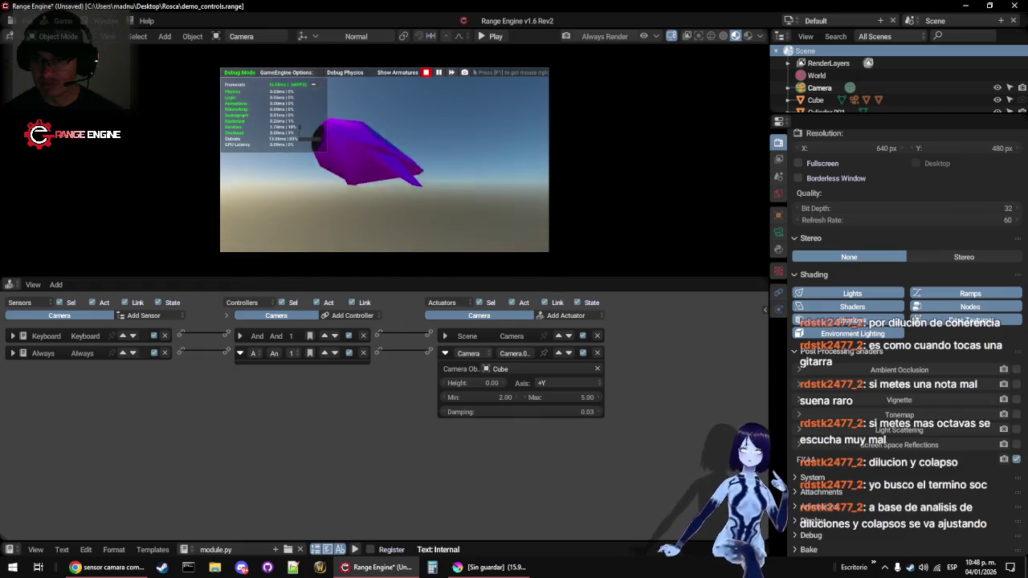
{"action": "key", "text": "Escape"}
Drop the camera damping to 0 and play-test it
{"action": "left_click_drag", "start_coordinate": [526, 413], "coordinate": [395, 420]}
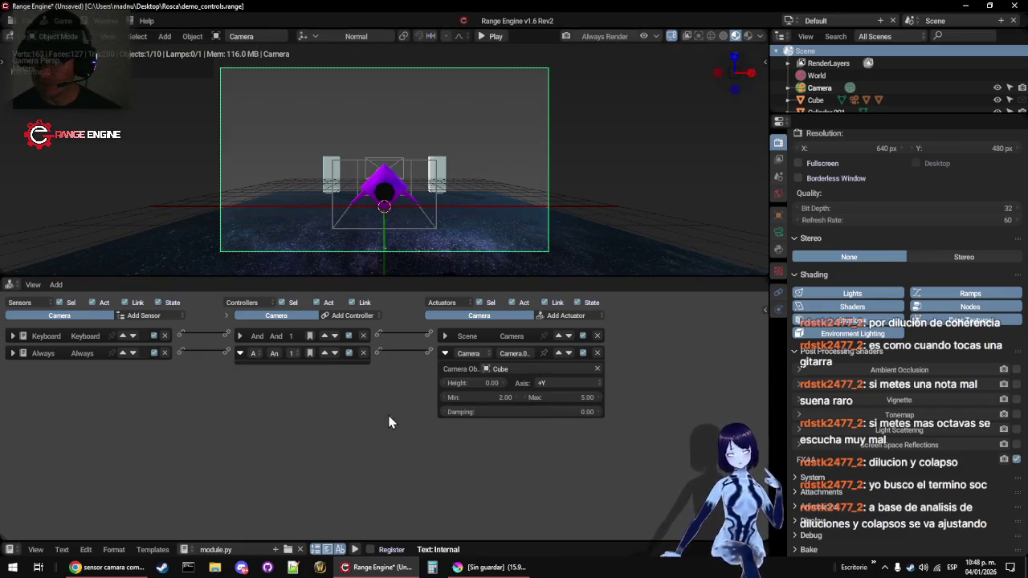
{"action": "key", "text": "p"}
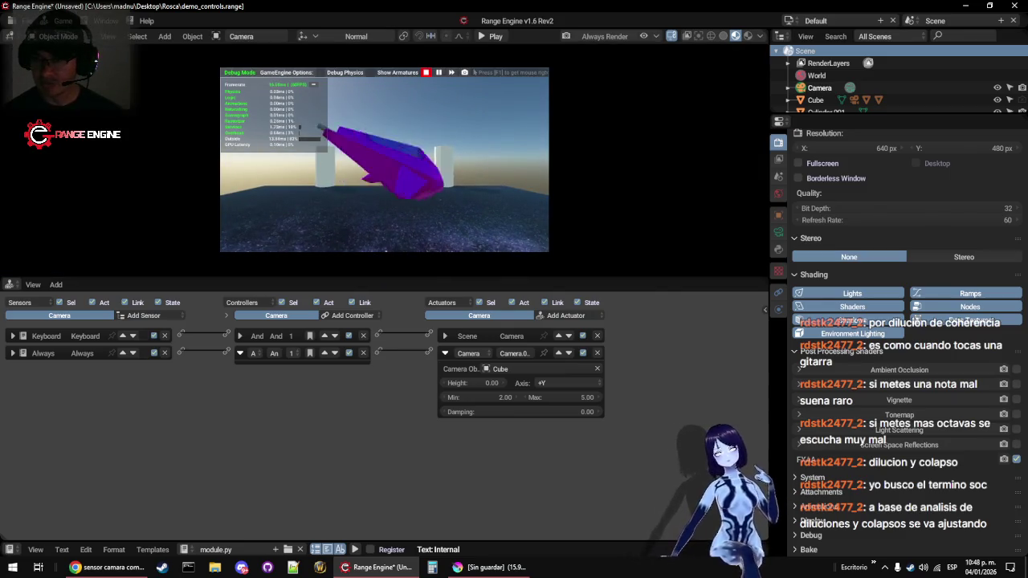
{"action": "key", "text": "Escape"}
Raise damping to 1.00 and play-test several times, switching cameras with Space, then select the Cube
{"action": "mouse_move", "coordinate": [519, 412]}
{"action": "left_mouse_down"}
{"action": "mouse_move", "coordinate": [587, 412]}
{"action": "mouse_move", "coordinate": [538, 388]}
{"action": "left_mouse_up"}
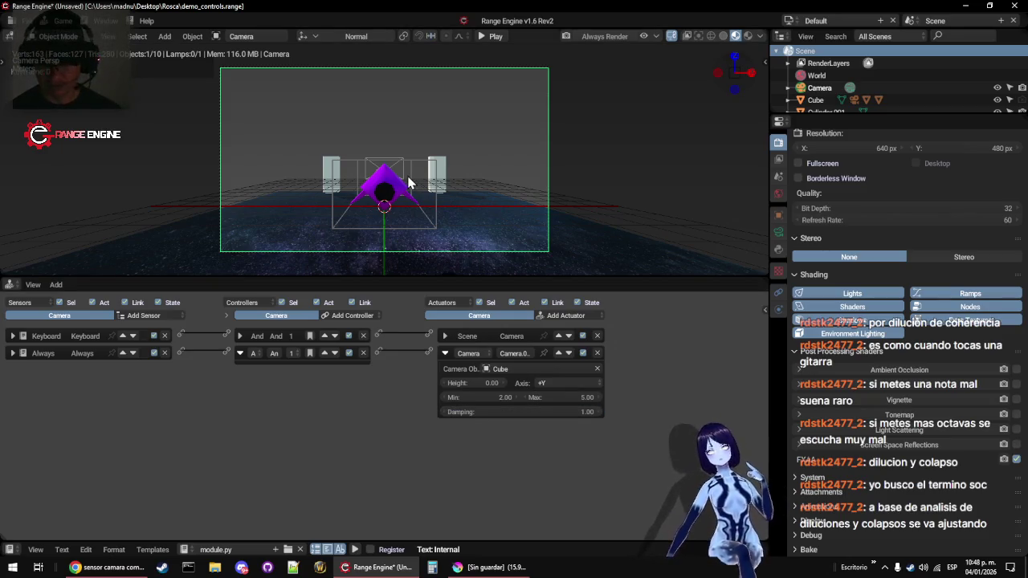
{"action": "key", "text": "p"}
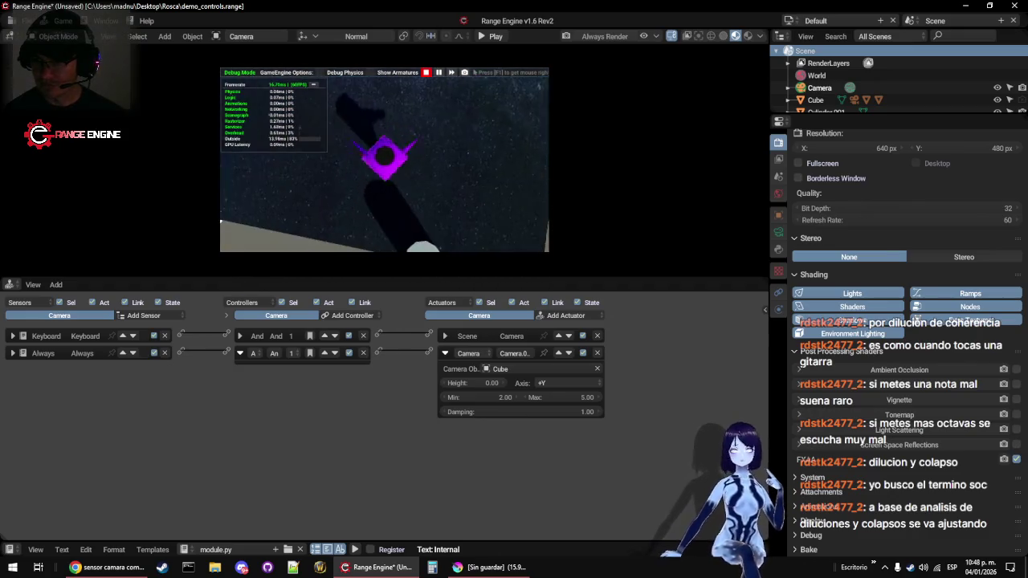
{"action": "key", "text": "Escape"}
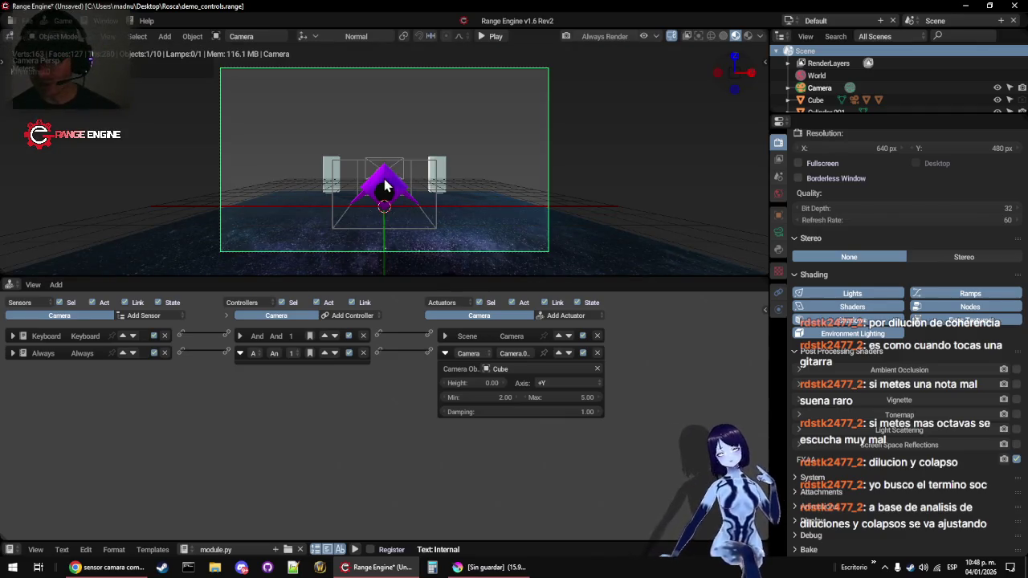
{"action": "key", "text": "p"}
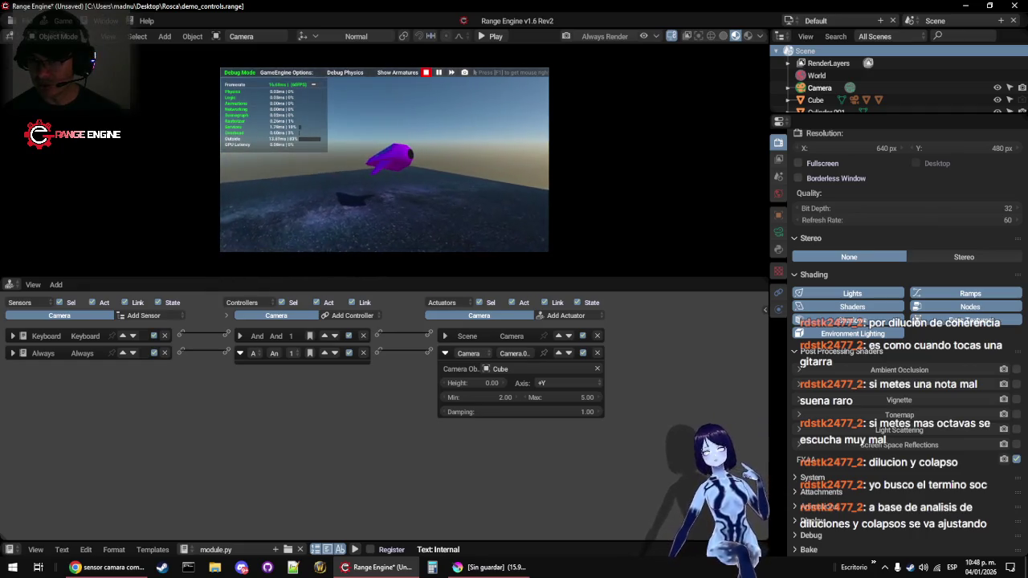
{"action": "key", "text": "Escape"}
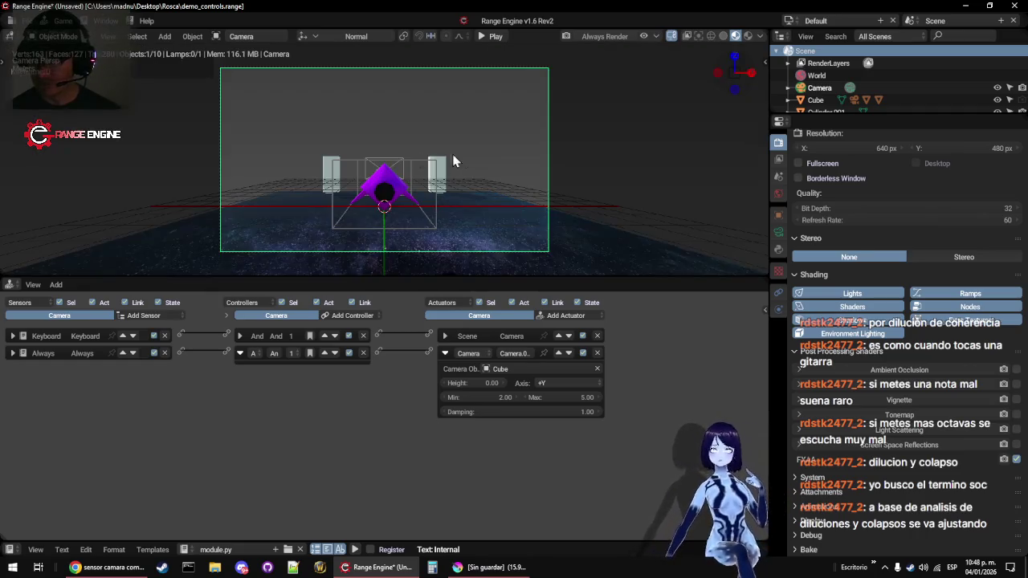
{"action": "key", "text": "p"}
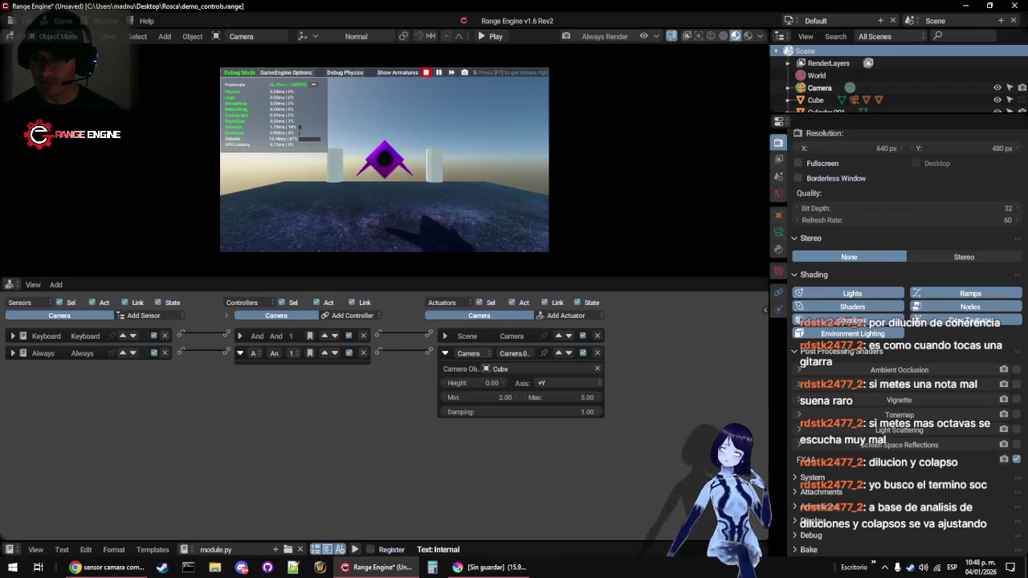
{"action": "key", "text": "space"}
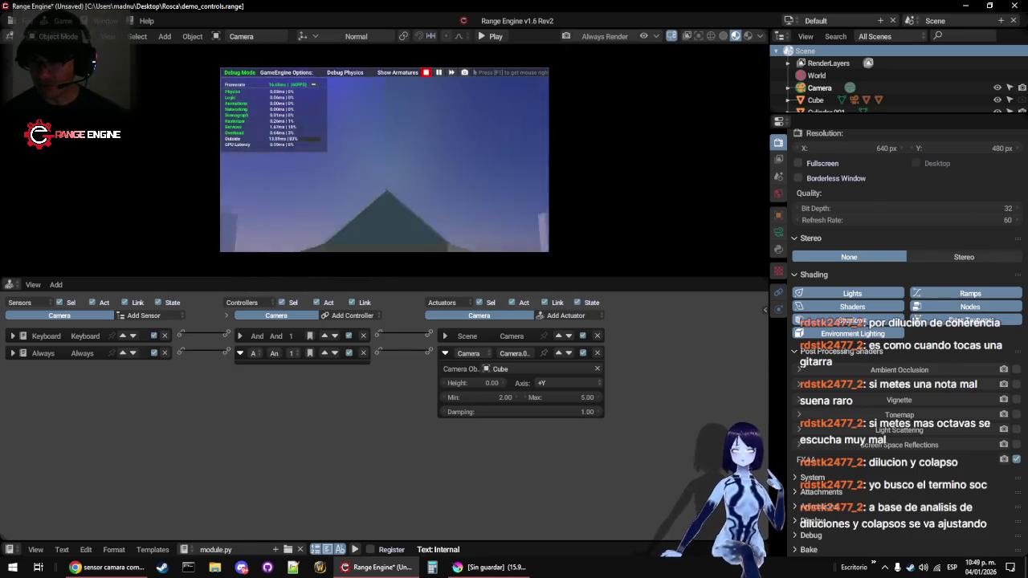
{"action": "key", "text": "Escape"}
{"action": "left_click", "coordinate": [406, 166]}
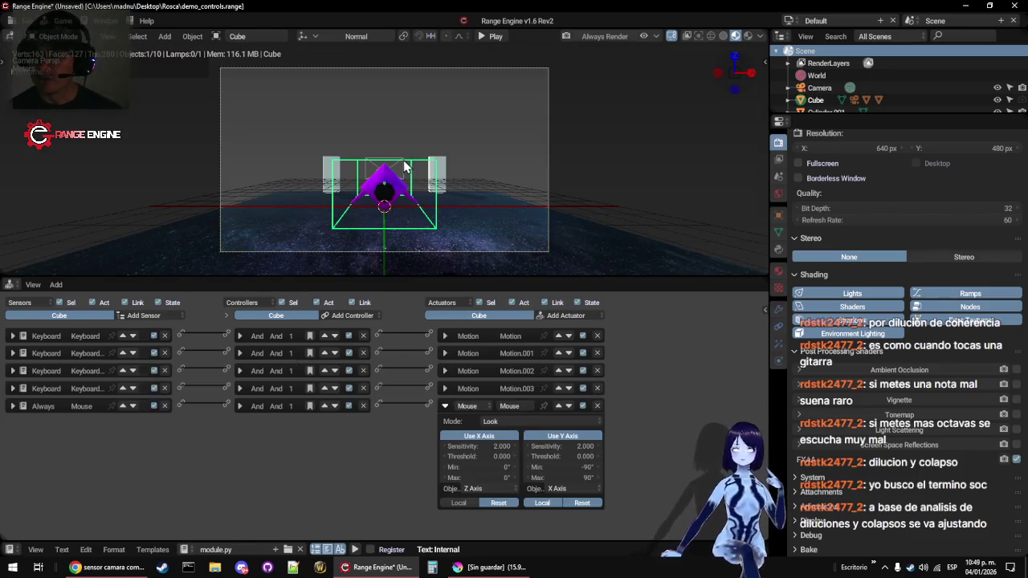
After checking Camera.001, set the Cube's Mouse Look X and Y sensitivity to 1 and play
{"action": "left_click", "coordinate": [403, 157]}
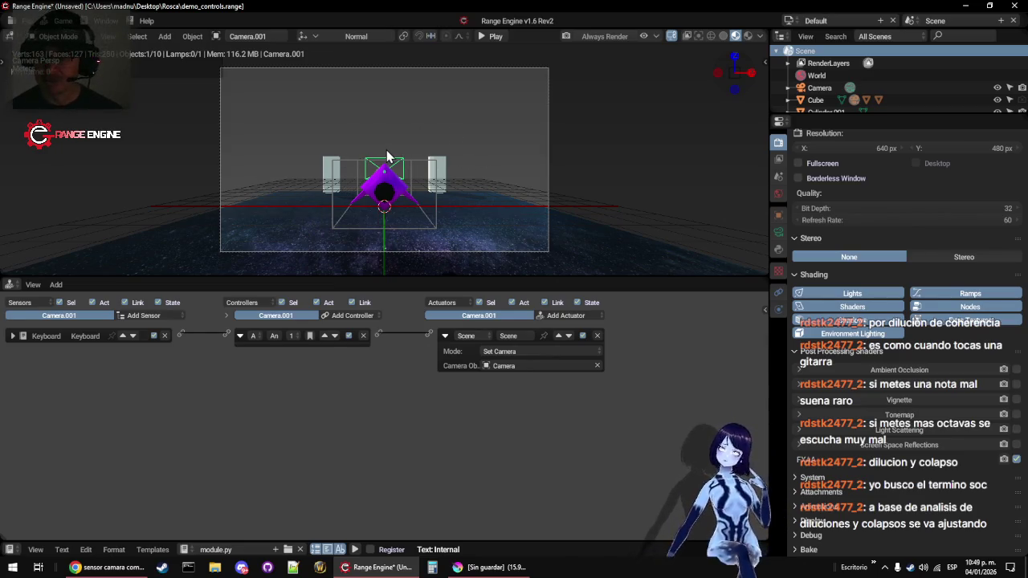
{"action": "left_click", "coordinate": [428, 165]}
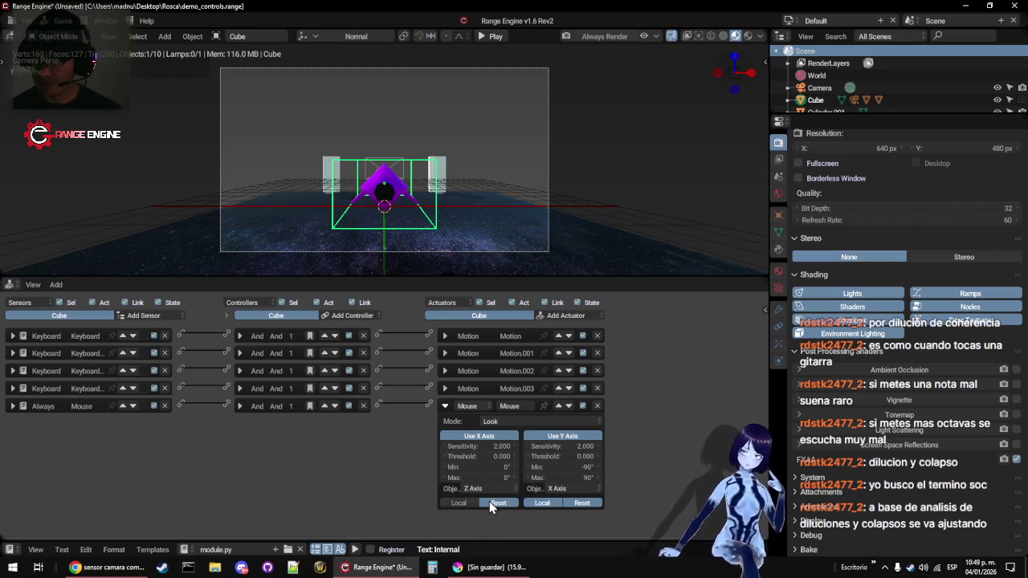
{"action": "left_click", "coordinate": [490, 446]}
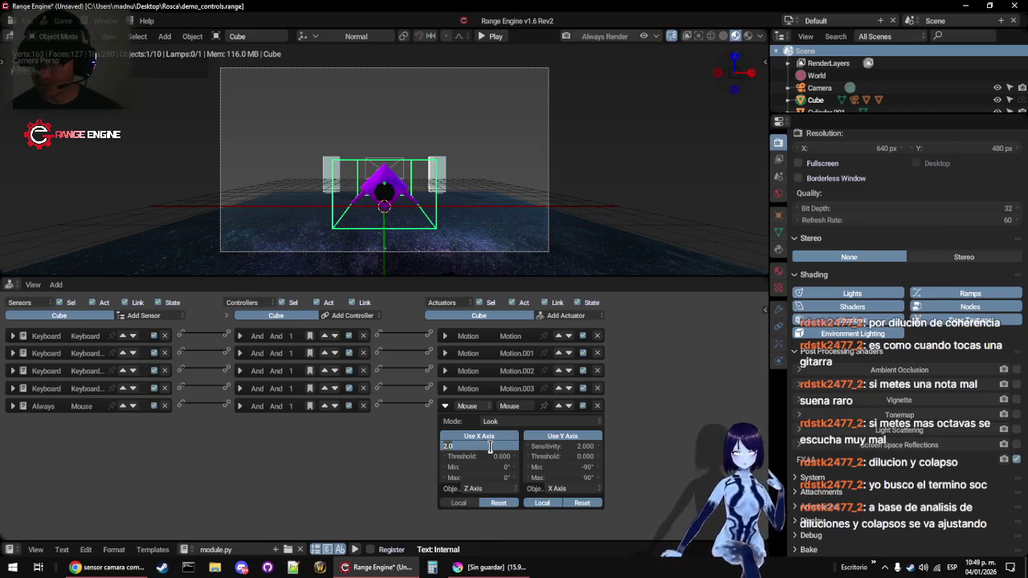
{"action": "type", "text": "1"}
{"action": "key", "text": "Return"}
{"action": "left_click", "coordinate": [575, 446]}
{"action": "type", "text": "1"}
{"action": "key", "text": "Return"}
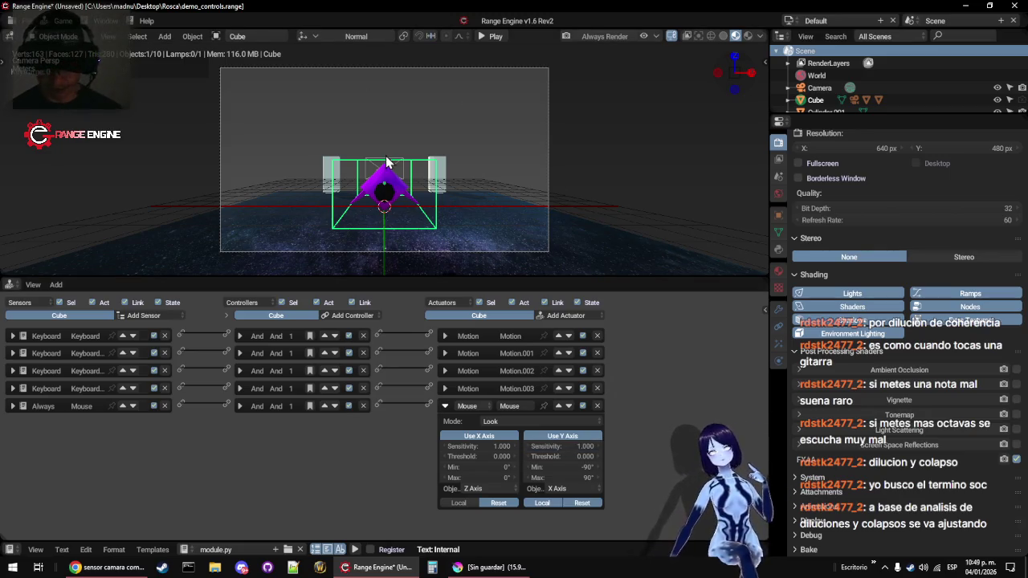
{"action": "key", "text": "p"}
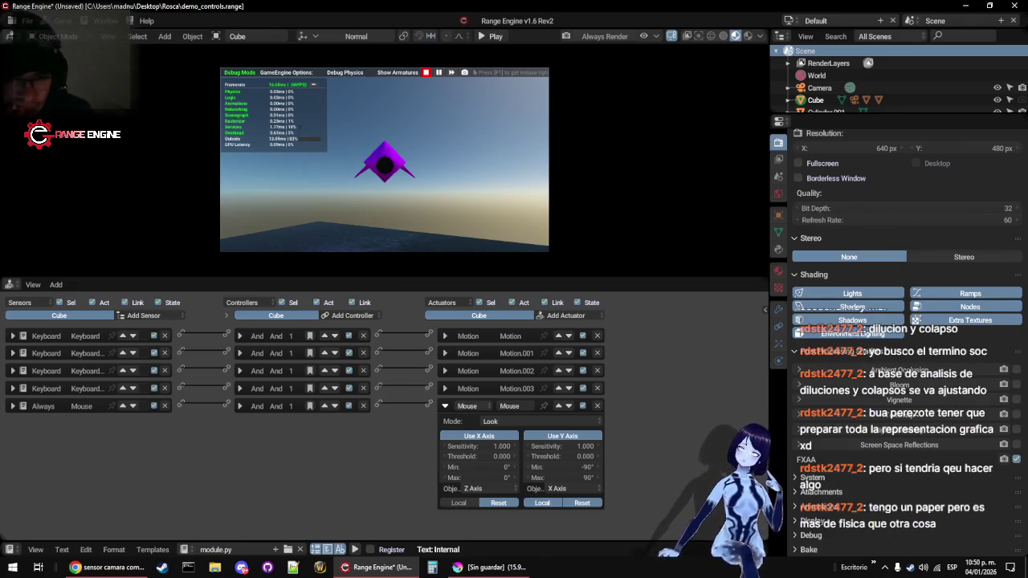
Turn the view around the purple ship with mouse look over the starry platform
{"action": "mouse_move", "coordinate": [385, 160]}
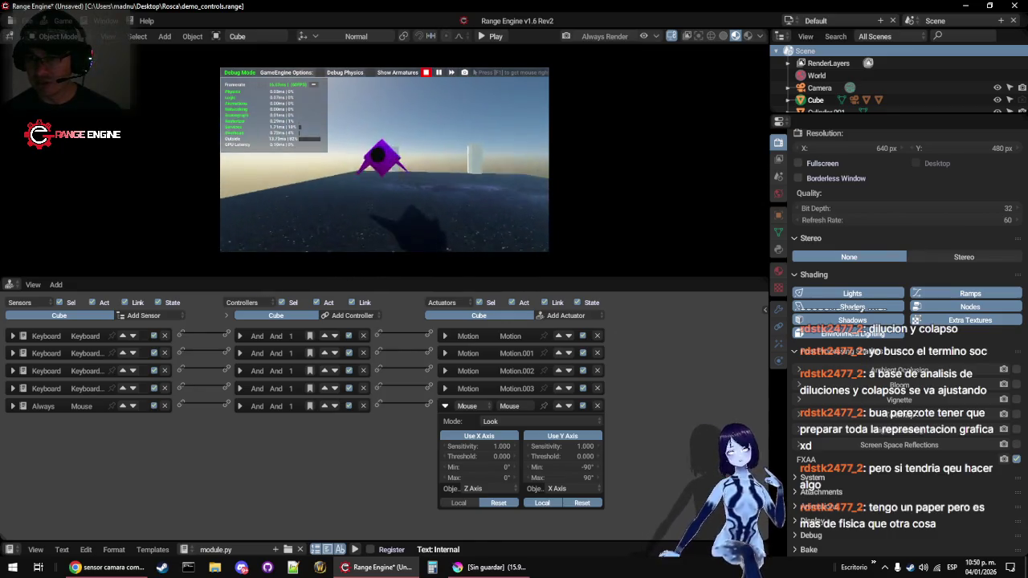
Exit the embedded game with Esc
{"action": "key", "text": "Escape"}
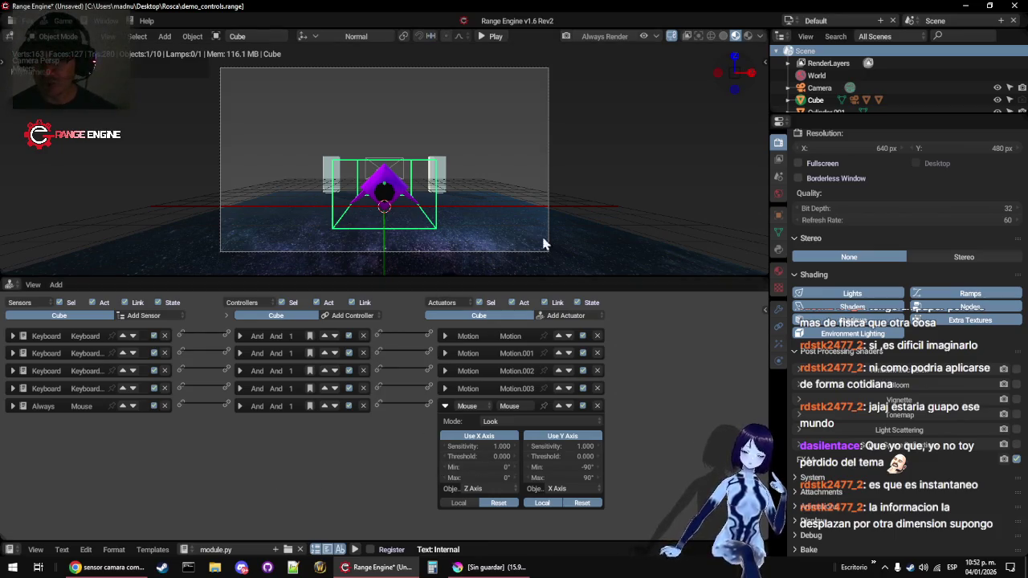
Enlarge the 3D view over the logic editor and collapse the Cube's Mouse actuator
{"action": "scroll", "coordinate": [450, 147], "scroll_direction": "up", "scroll_amount": 2}
{"action": "scroll", "coordinate": [448, 152], "scroll_direction": "down", "scroll_amount": 1}
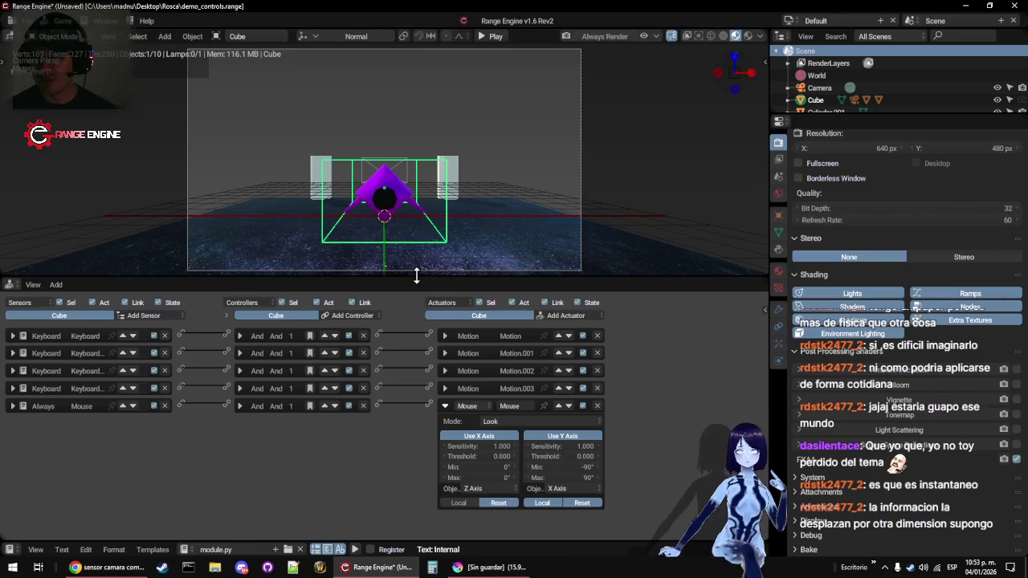
{"action": "mouse_move", "coordinate": [417, 278]}
{"action": "left_mouse_down"}
{"action": "mouse_move", "coordinate": [424, 380]}
{"action": "mouse_move", "coordinate": [420, 349]}
{"action": "left_mouse_up"}
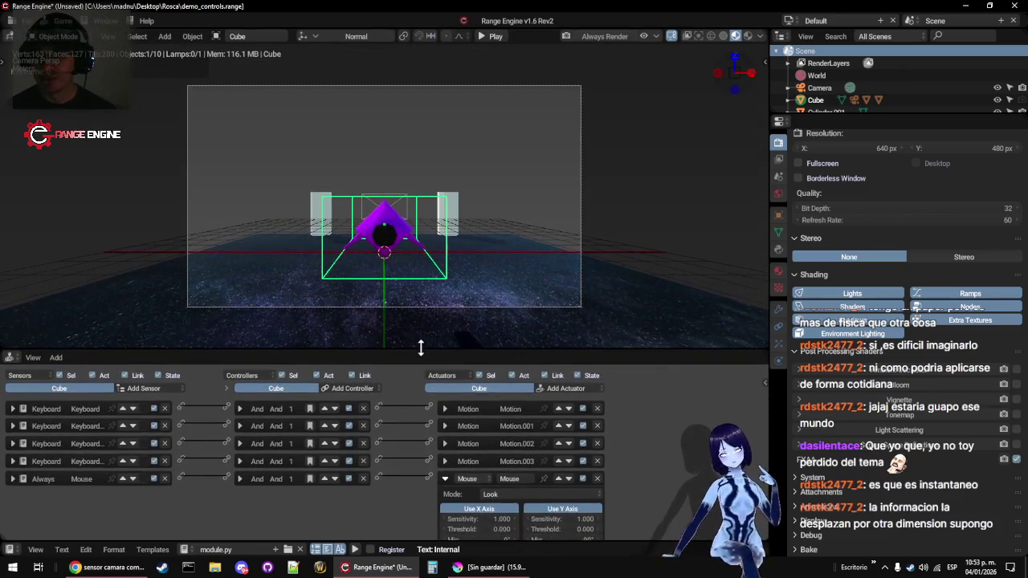
{"action": "left_click", "coordinate": [444, 480]}
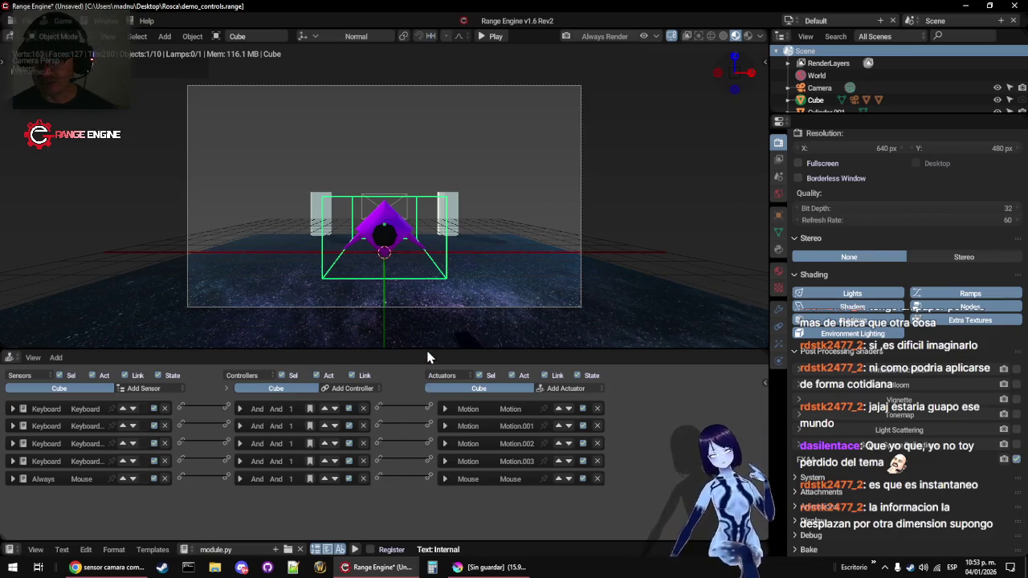
{"action": "left_click_drag", "start_coordinate": [427, 349], "coordinate": [427, 356]}
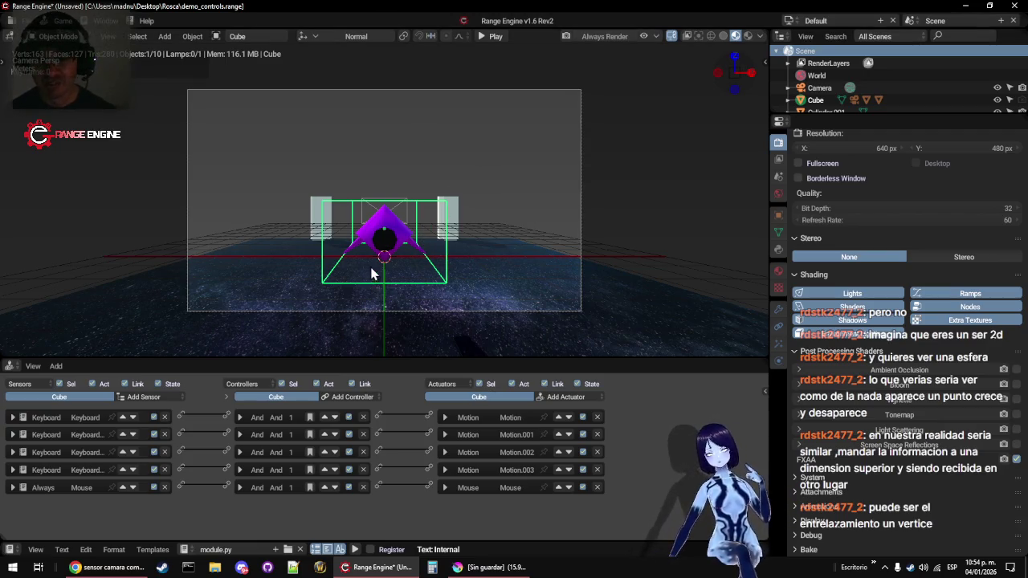
{"action": "key", "text": "KP_0"}
{"action": "mouse_move", "coordinate": [385, 279]}
{"action": "left_mouse_down"}
{"action": "mouse_move", "coordinate": [505, 276]}
{"action": "mouse_move", "coordinate": [395, 291]}
{"action": "mouse_move", "coordinate": [345, 270]}
{"action": "mouse_move", "coordinate": [268, 271]}
{"action": "mouse_move", "coordinate": [438, 284]}
{"action": "mouse_move", "coordinate": [328, 273]}
{"action": "mouse_move", "coordinate": [349, 271]}
{"action": "mouse_move", "coordinate": [337, 259]}
{"action": "mouse_move", "coordinate": [326, 271]}
{"action": "mouse_move", "coordinate": [321, 251]}
{"action": "mouse_move", "coordinate": [333, 252]}
{"action": "mouse_move", "coordinate": [322, 256]}
{"action": "left_mouse_up"}
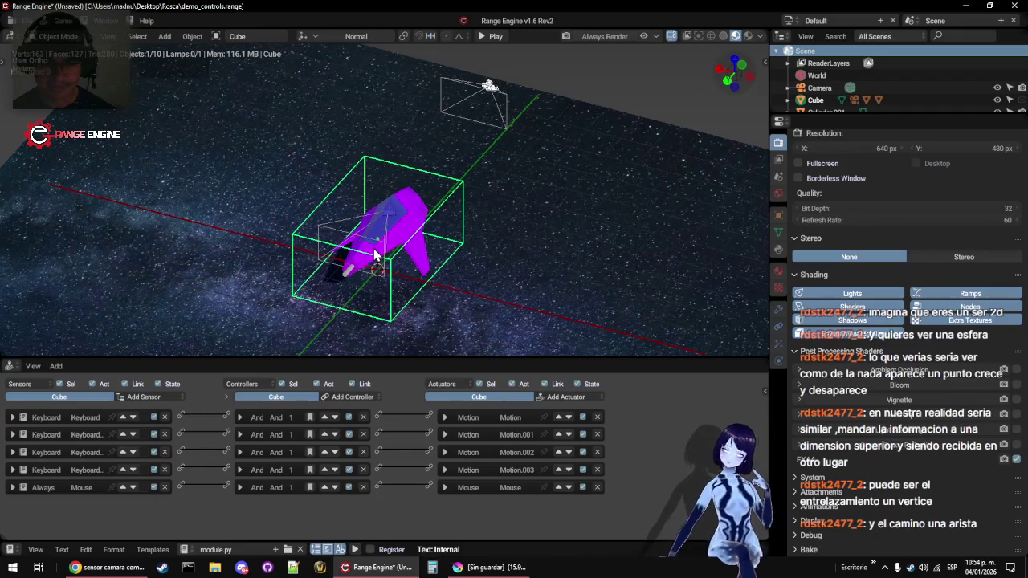
{"action": "mouse_move", "coordinate": [542, 215]}
{"action": "left_mouse_down"}
{"action": "mouse_move", "coordinate": [448, 241]}
{"action": "mouse_move", "coordinate": [349, 211]}
{"action": "mouse_move", "coordinate": [305, 226]}
{"action": "left_mouse_up"}
{"action": "scroll", "coordinate": [305, 226], "scroll_direction": "up", "scroll_amount": 3}
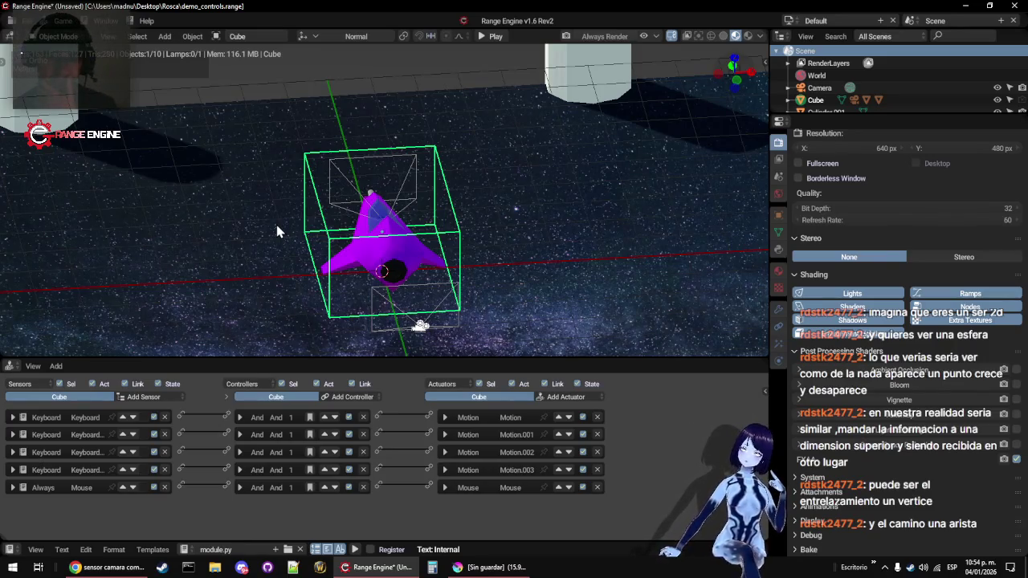
{"action": "mouse_move", "coordinate": [281, 230]}
{"action": "left_mouse_down"}
{"action": "mouse_move", "coordinate": [282, 238]}
{"action": "mouse_move", "coordinate": [319, 233]}
{"action": "left_mouse_up"}
{"action": "scroll", "coordinate": [318, 233], "scroll_direction": "up", "scroll_amount": 3}
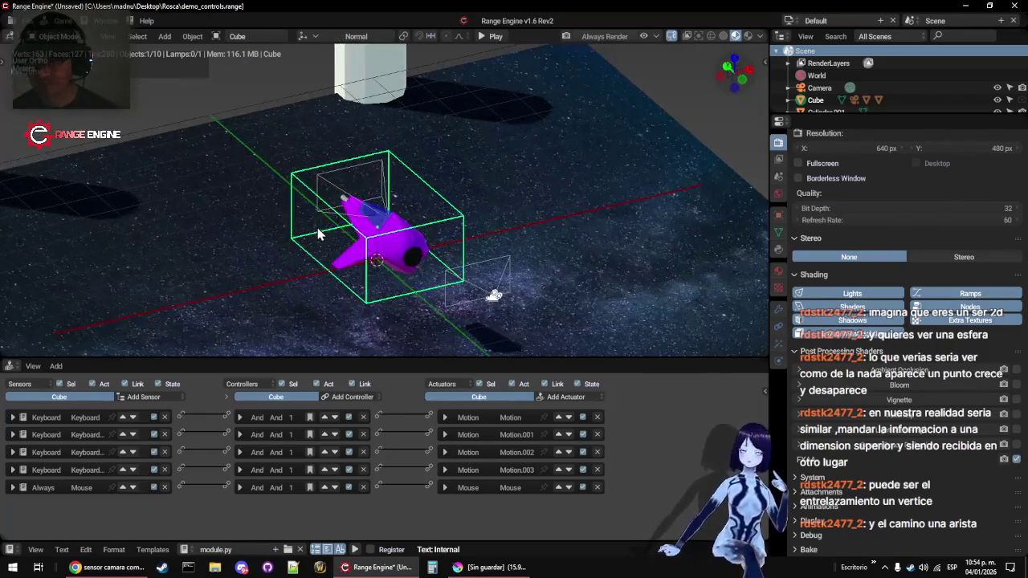
{"action": "scroll", "coordinate": [319, 233], "scroll_direction": "up", "scroll_amount": 2}
{"action": "left_click", "coordinate": [467, 214]}
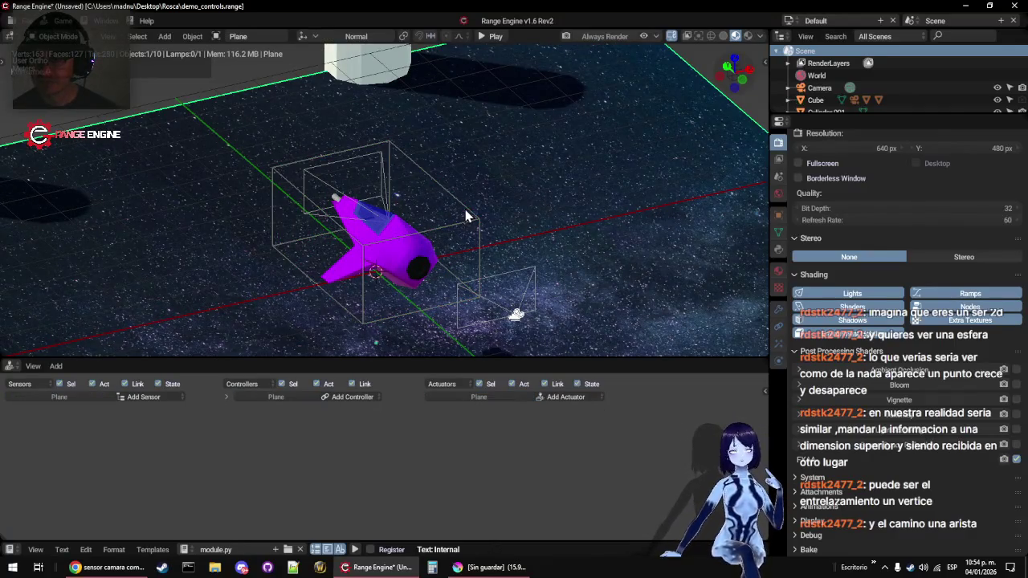
{"action": "left_click", "coordinate": [467, 214]}
{"action": "mouse_move", "coordinate": [289, 238]}
{"action": "left_mouse_down"}
{"action": "mouse_move", "coordinate": [315, 260]}
{"action": "mouse_move", "coordinate": [356, 266]}
{"action": "mouse_move", "coordinate": [436, 257]}
{"action": "mouse_move", "coordinate": [411, 194]}
{"action": "mouse_move", "coordinate": [349, 220]}
{"action": "mouse_move", "coordinate": [385, 212]}
{"action": "mouse_move", "coordinate": [345, 195]}
{"action": "mouse_move", "coordinate": [394, 155]}
{"action": "left_mouse_up"}
Enter vertex editing on the ship Cube.001 and pull one vertex to a new position
{"action": "left_click", "coordinate": [392, 155]}
{"action": "key", "text": "Tab"}
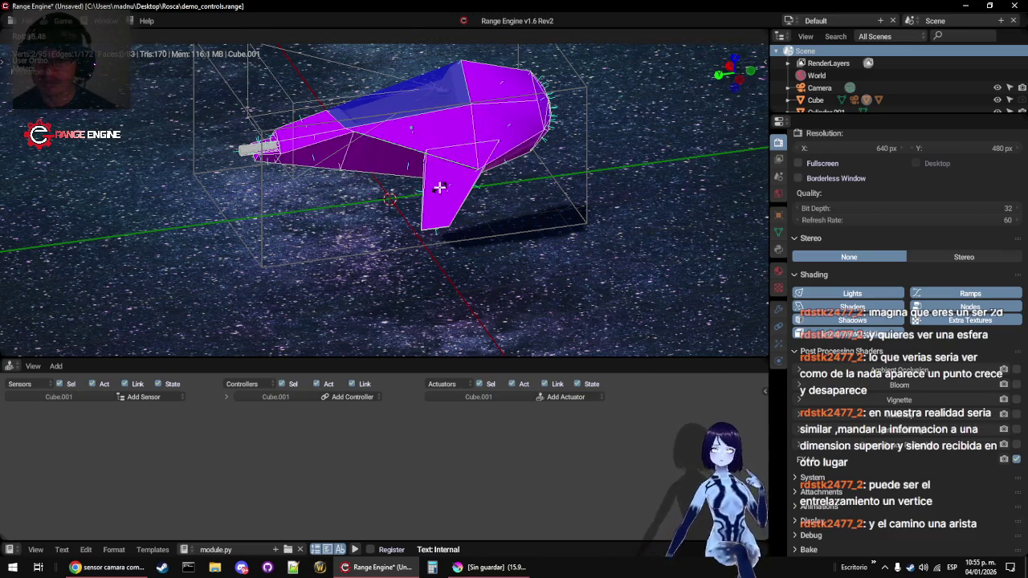
{"action": "key", "text": "ctrl+Tab"}
{"action": "left_click", "coordinate": [400, 173]}
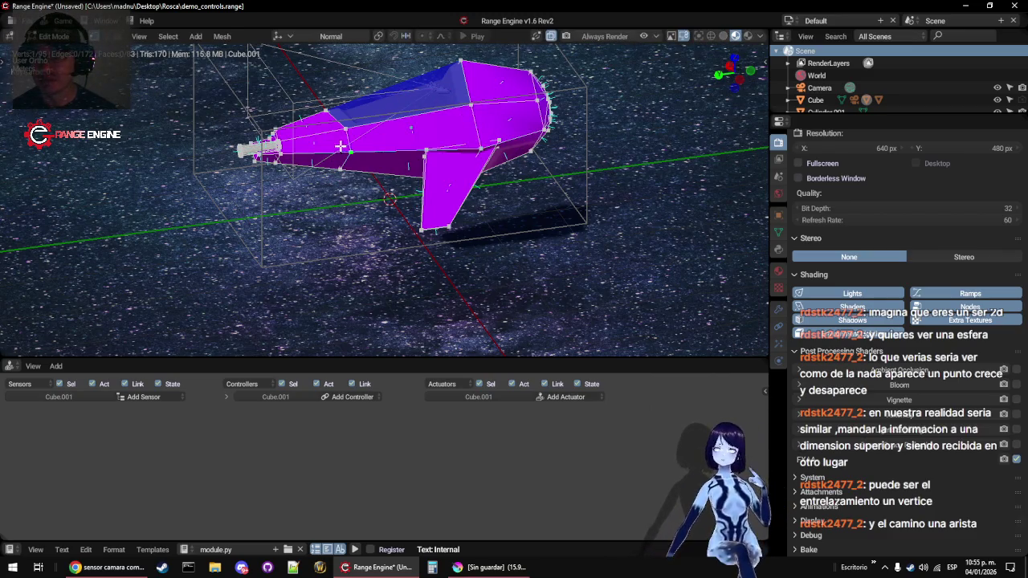
{"action": "key", "text": "g"}
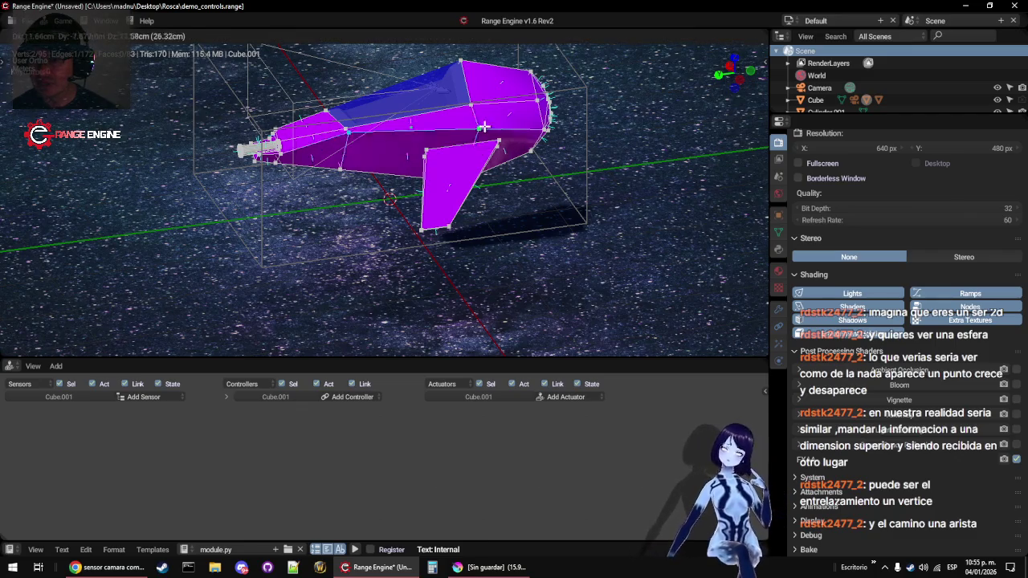
{"action": "left_click", "coordinate": [491, 136]}
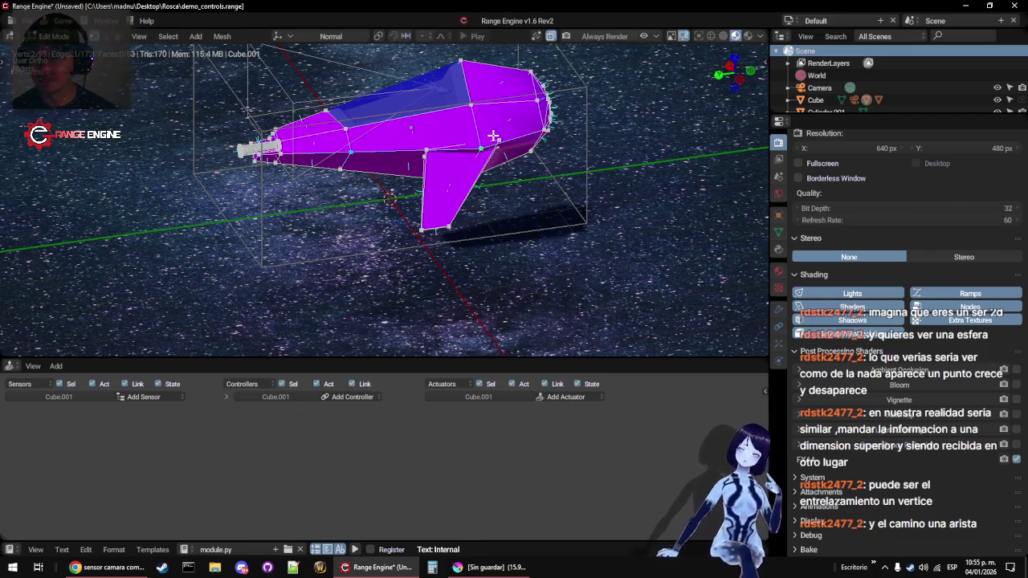
Raise the top vertices about 1.075 m along Z for a taller crest, then return to Object Mode
{"action": "key", "text": "g"}
{"action": "key", "text": "z"}
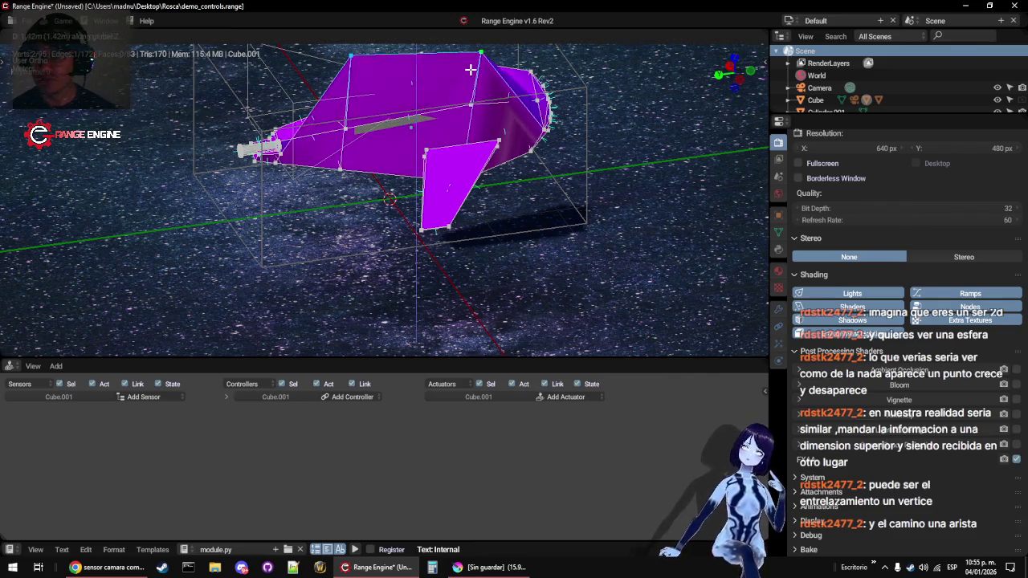
{"action": "left_click", "coordinate": [492, 159]}
{"action": "key", "text": "Tab"}
{"action": "mouse_move", "coordinate": [434, 194]}
{"action": "left_mouse_down"}
{"action": "mouse_move", "coordinate": [430, 241]}
{"action": "mouse_move", "coordinate": [338, 219]}
{"action": "mouse_move", "coordinate": [400, 230]}
{"action": "left_mouse_up"}
{"action": "scroll", "coordinate": [424, 206], "scroll_direction": "down", "scroll_amount": 5}
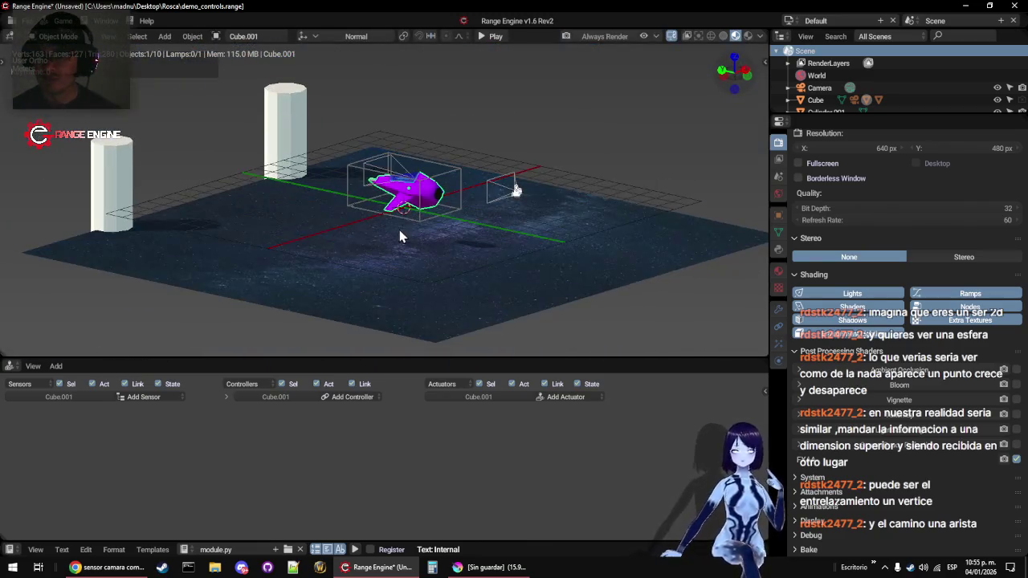
Show the Cube's Mouse Look actuator (1.000 sensitivity, Y limited -90° to 90°) in an enlarged Logic Editor
{"action": "left_click", "coordinate": [401, 211]}
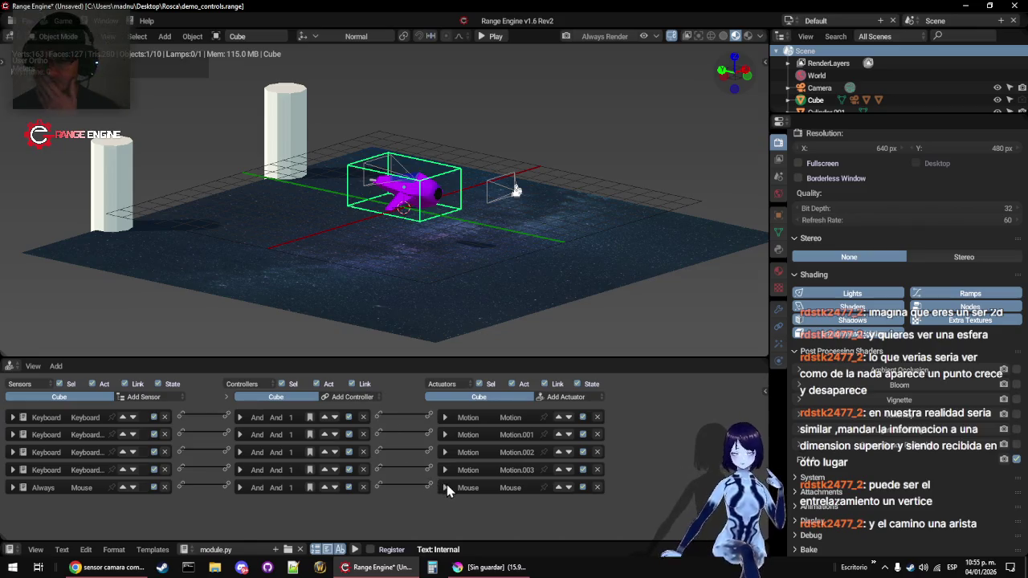
{"action": "left_click", "coordinate": [444, 487]}
{"action": "mouse_move", "coordinate": [517, 357]}
{"action": "left_mouse_down"}
{"action": "mouse_move", "coordinate": [510, 265]}
{"action": "mouse_move", "coordinate": [518, 261]}
{"action": "left_mouse_up"}
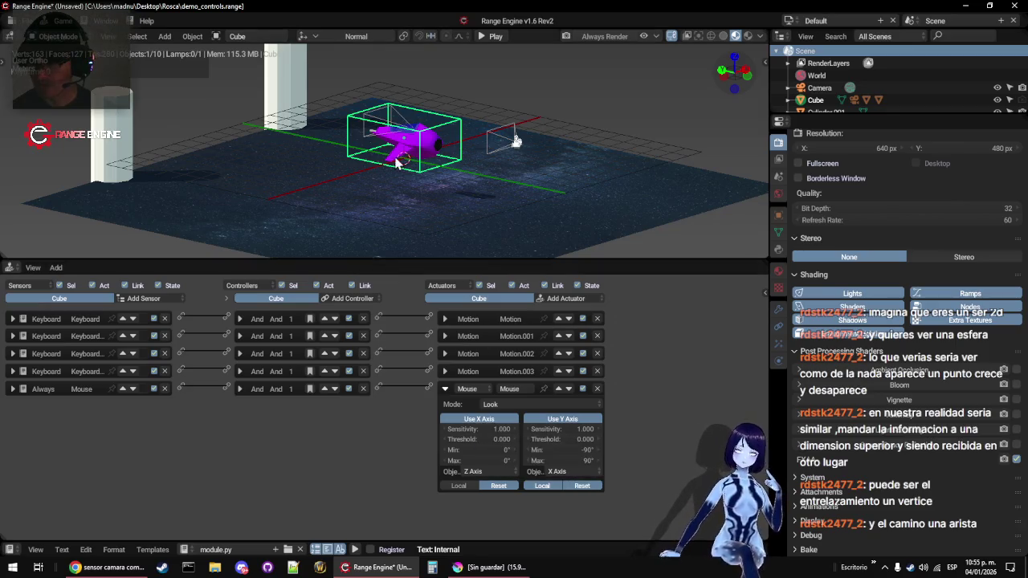
From the camera view, play-test the ship's mouse-look and flight past the two pillars
{"action": "key", "text": "KP_0"}
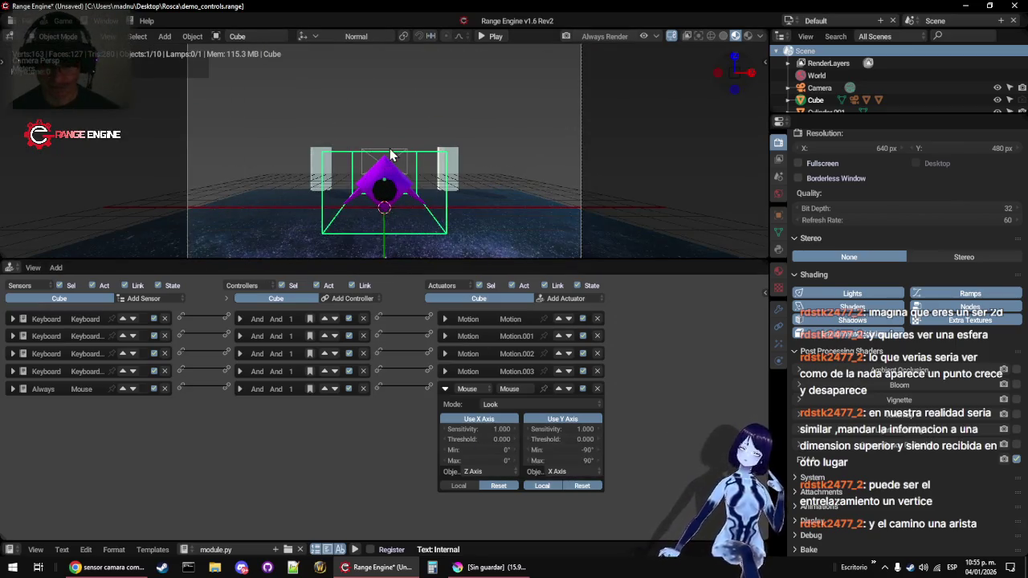
{"action": "key", "text": "p"}
{"action": "mouse_move", "coordinate": [384, 154]}
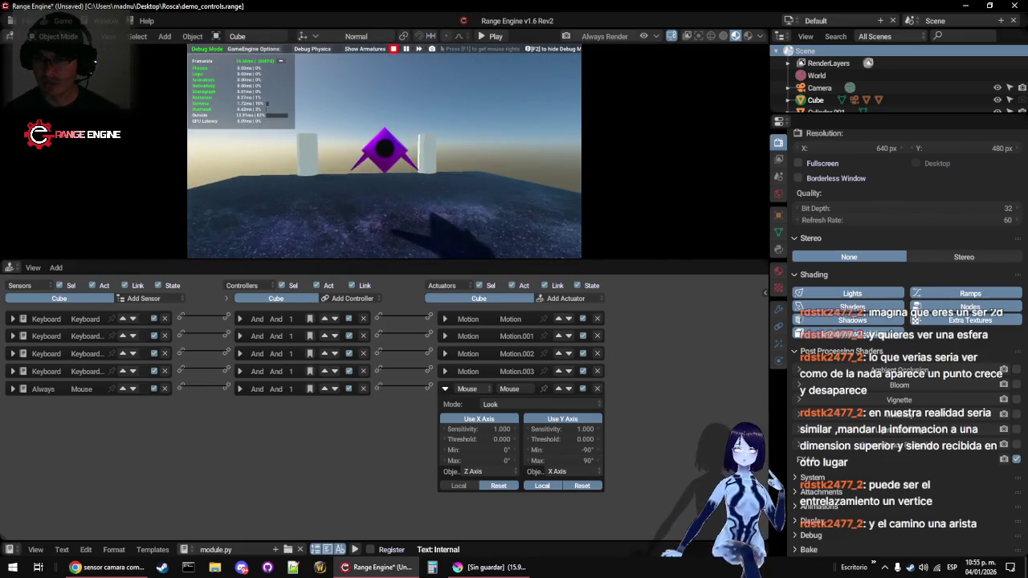
{"action": "key", "text": "w"}
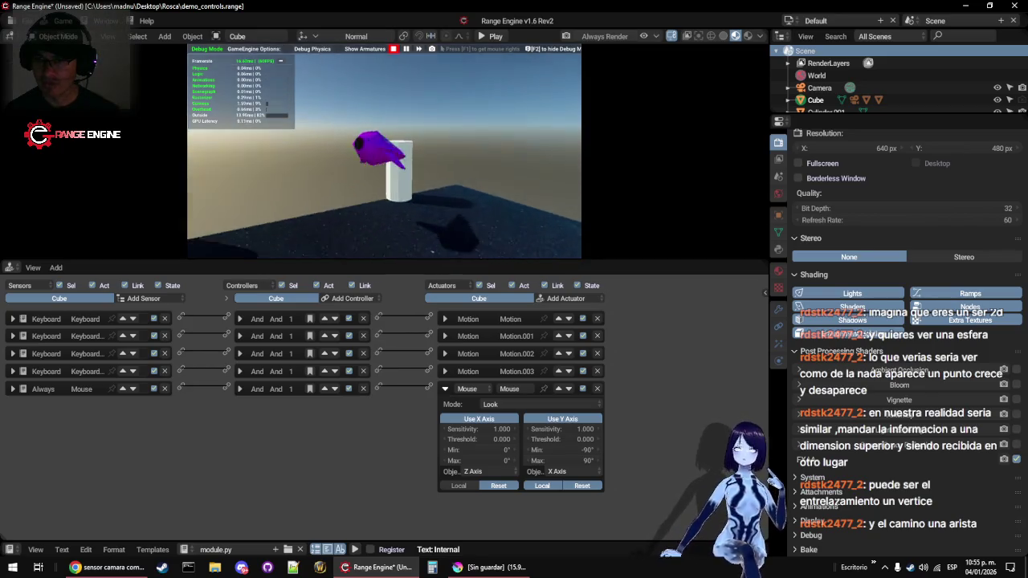
{"action": "key", "text": "w"}
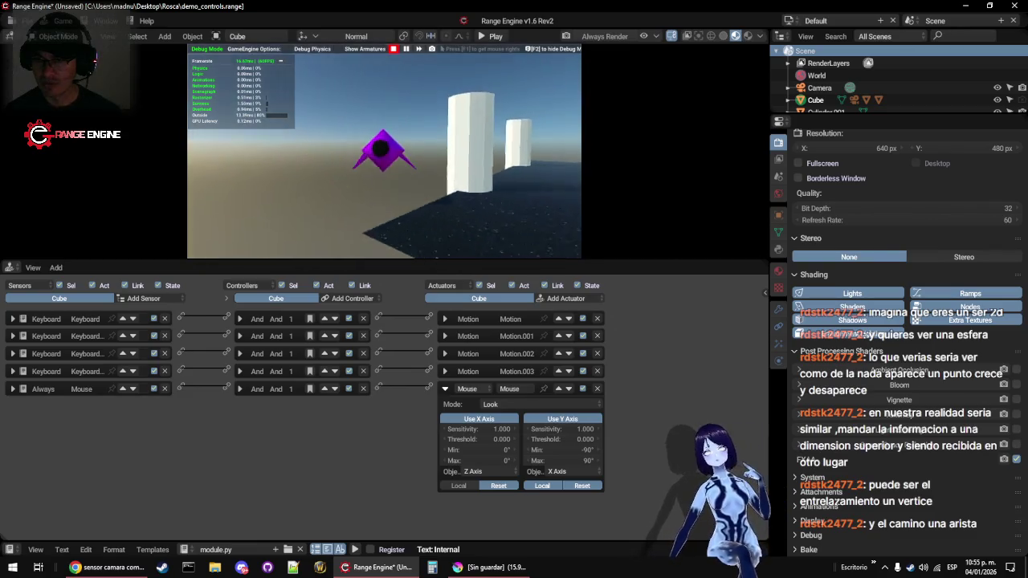
{"action": "key", "text": "w"}
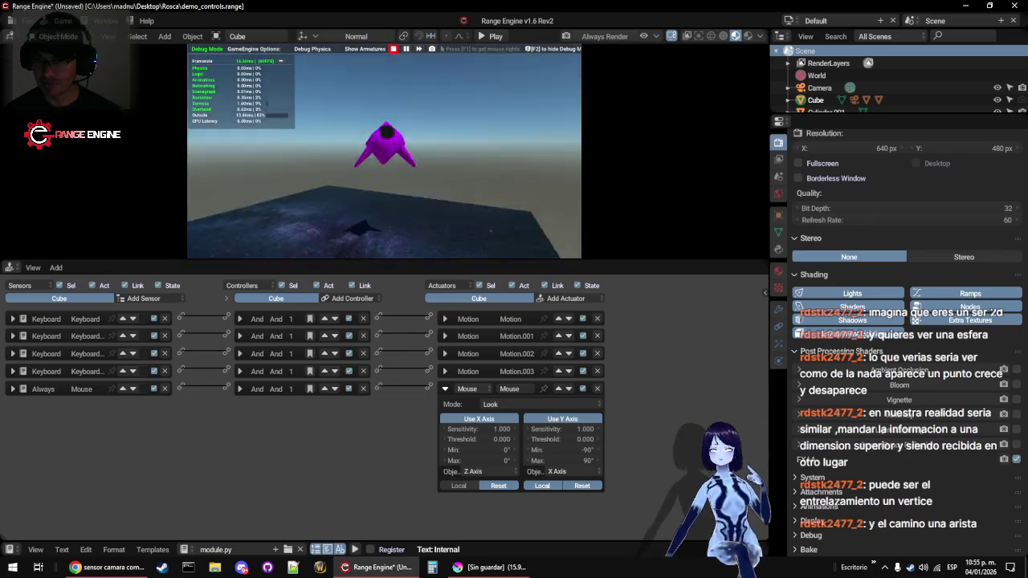
{"action": "key", "text": "Escape"}
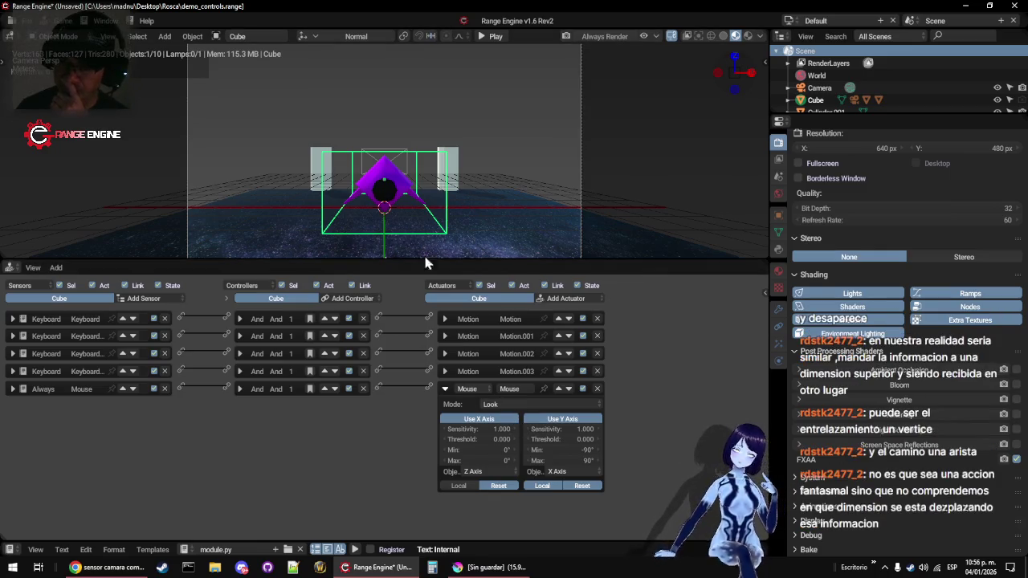
Give the Camera's follow actuator a 5–10 distance range, play-testing before and after the change
{"action": "left_click", "coordinate": [186, 124]}
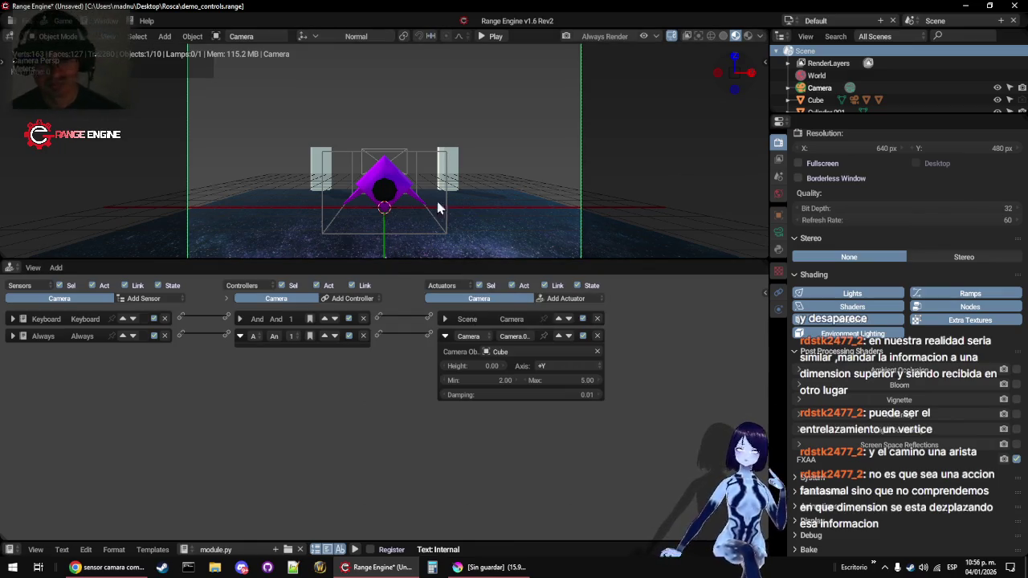
{"action": "key", "text": "p"}
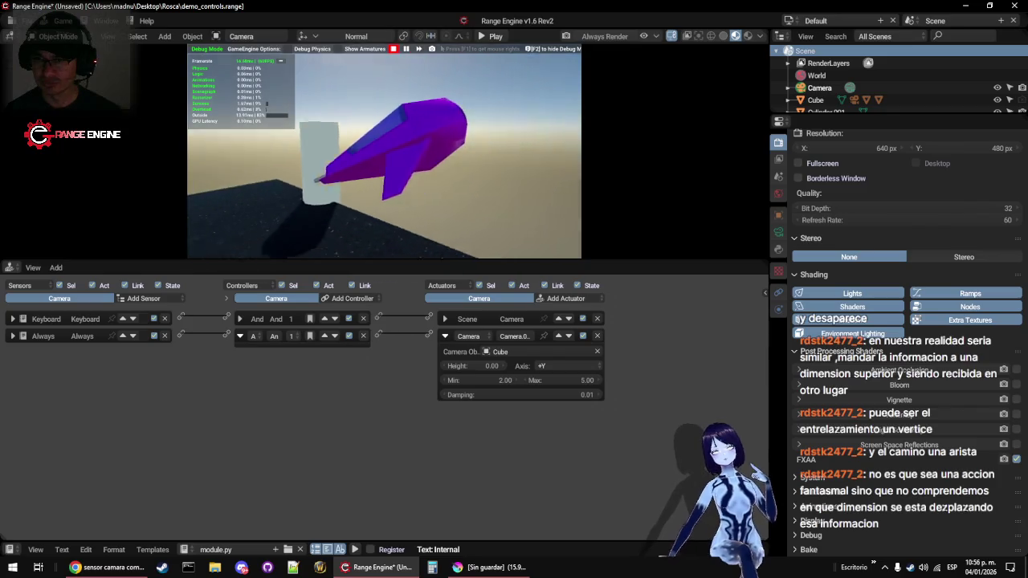
{"action": "key", "text": "Escape"}
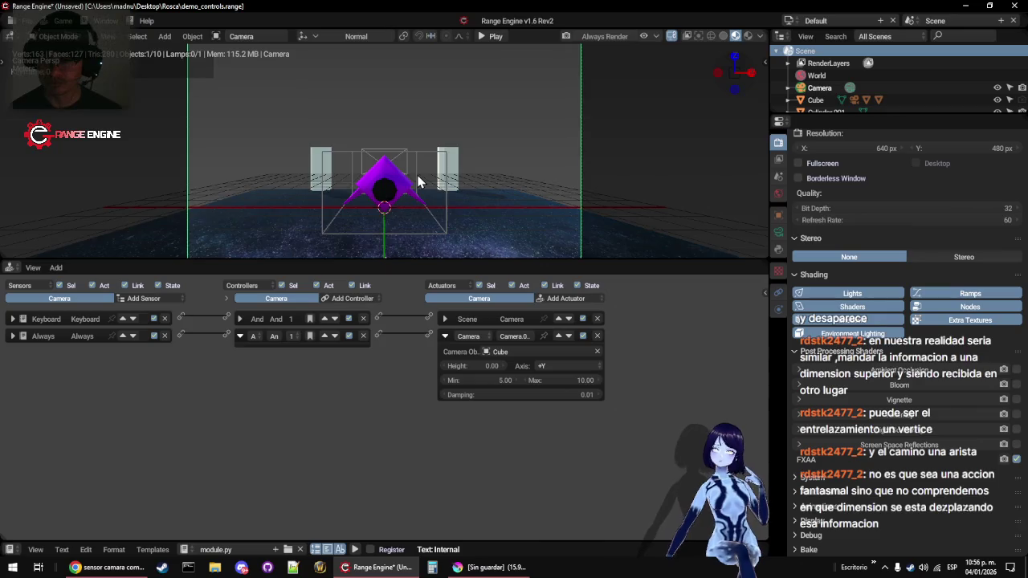
{"action": "key", "text": "p"}
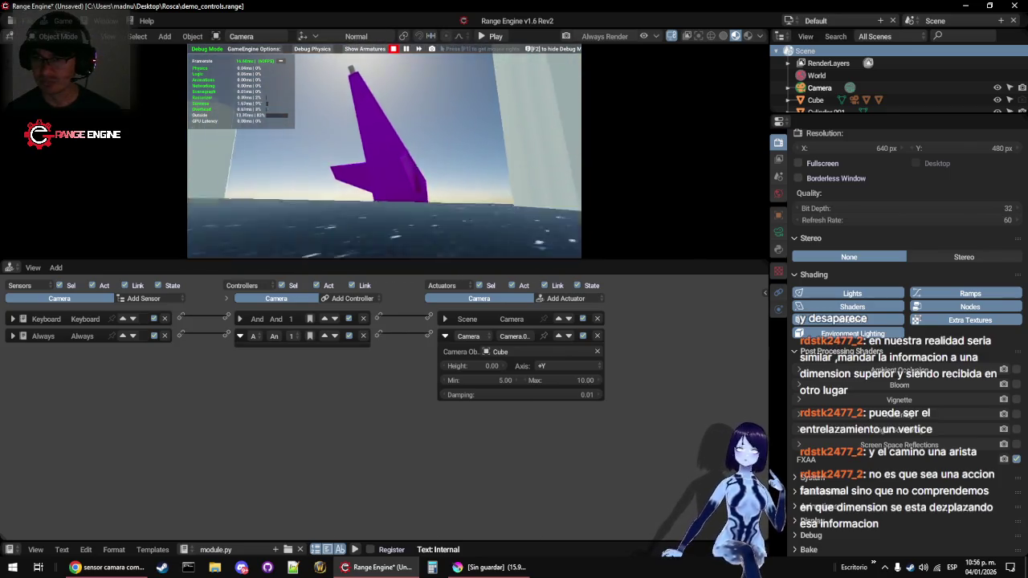
{"action": "key", "text": "Escape"}
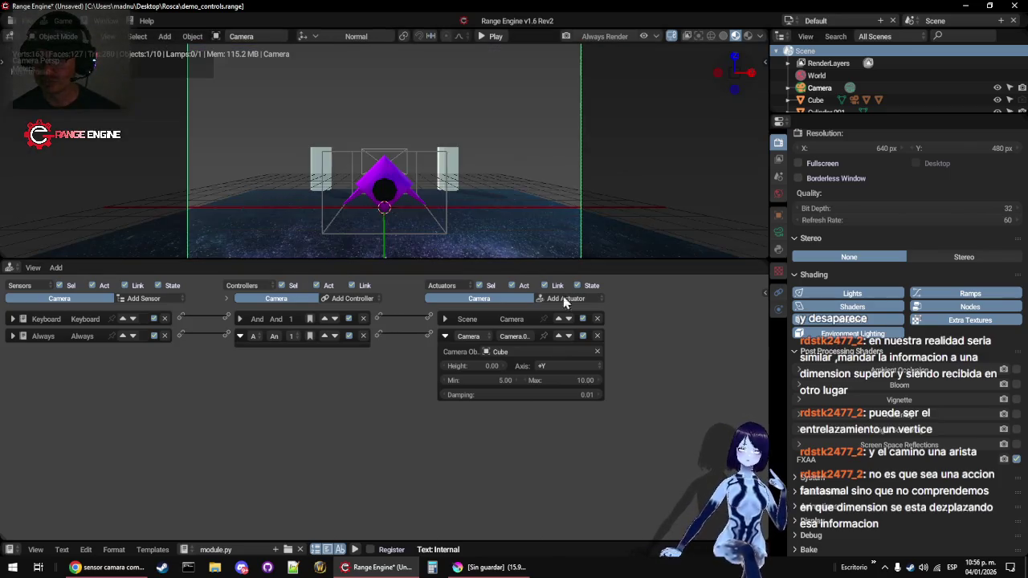
{"action": "left_click", "coordinate": [557, 365]}
Set the camera follow axis to -X and play-test it
{"action": "left_click", "coordinate": [563, 329]}
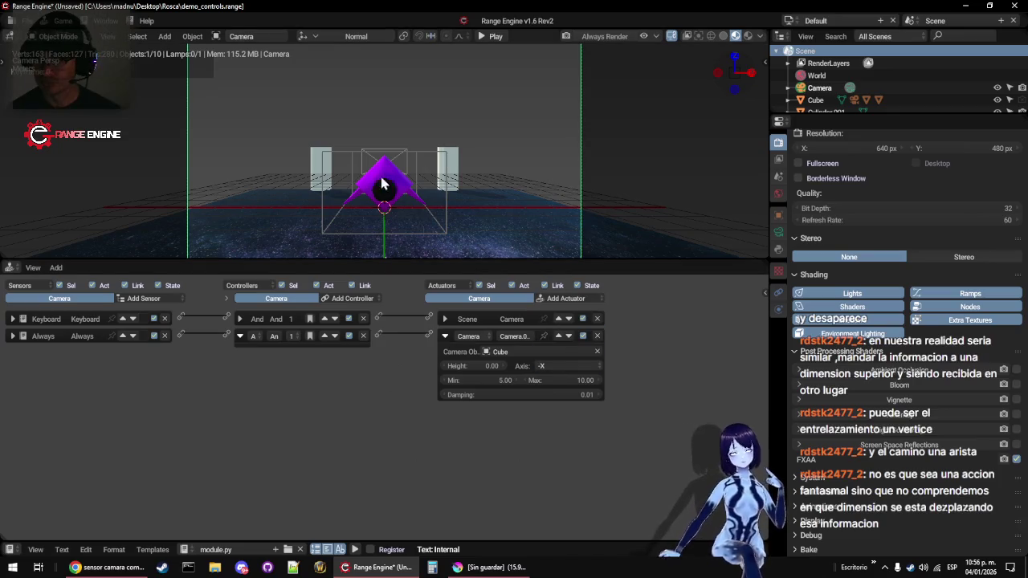
{"action": "key", "text": "p"}
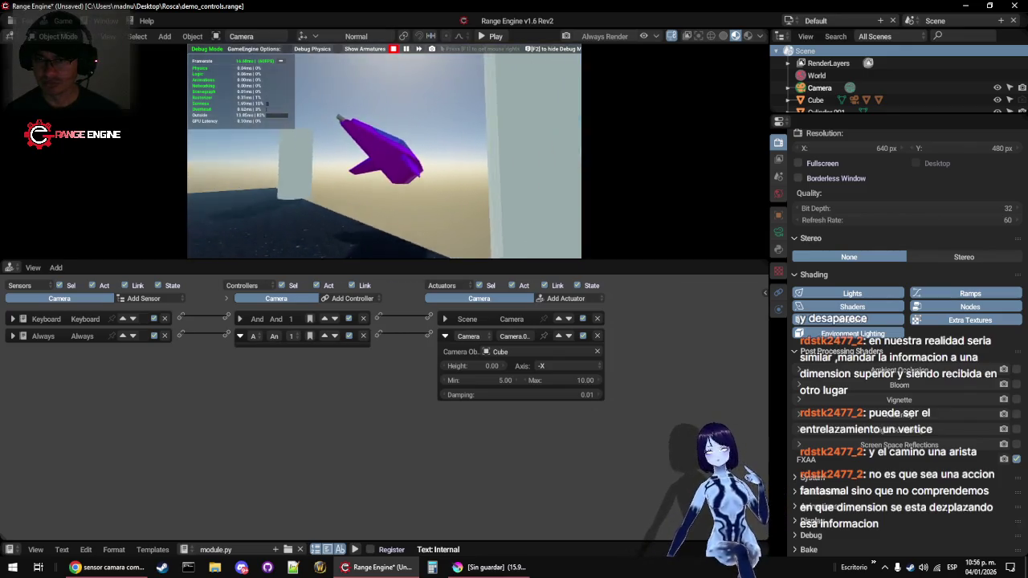
{"action": "key", "text": "Escape"}
Switch the follow axis to +X and play-test steering the ship around a pillar
{"action": "left_click", "coordinate": [551, 366]}
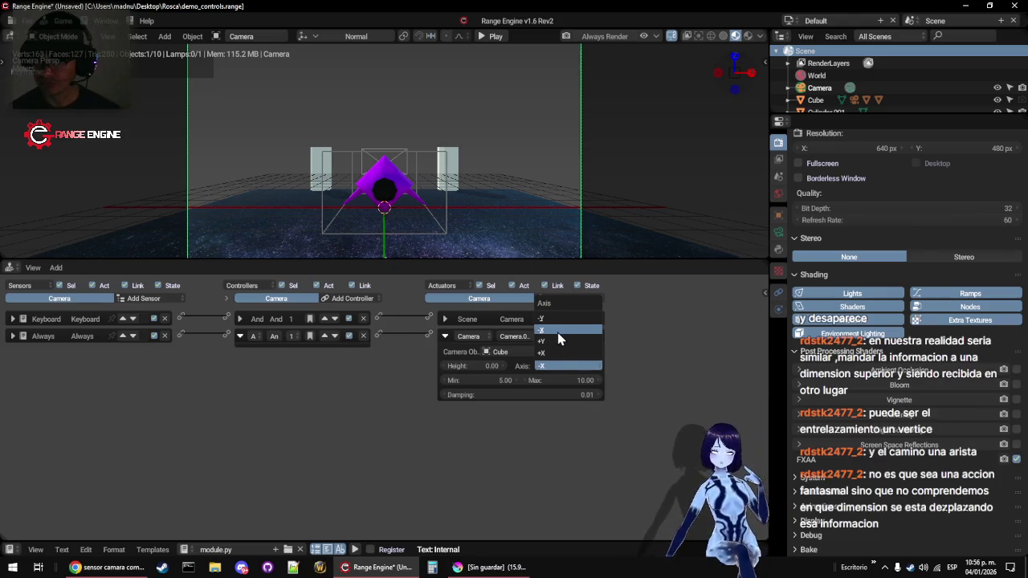
{"action": "left_click", "coordinate": [560, 354]}
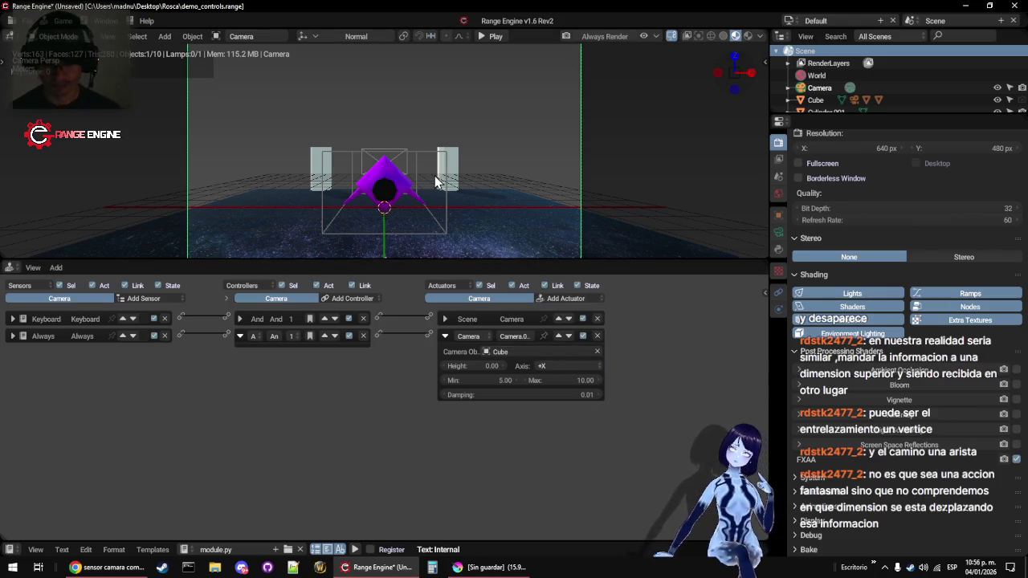
{"action": "key", "text": "p"}
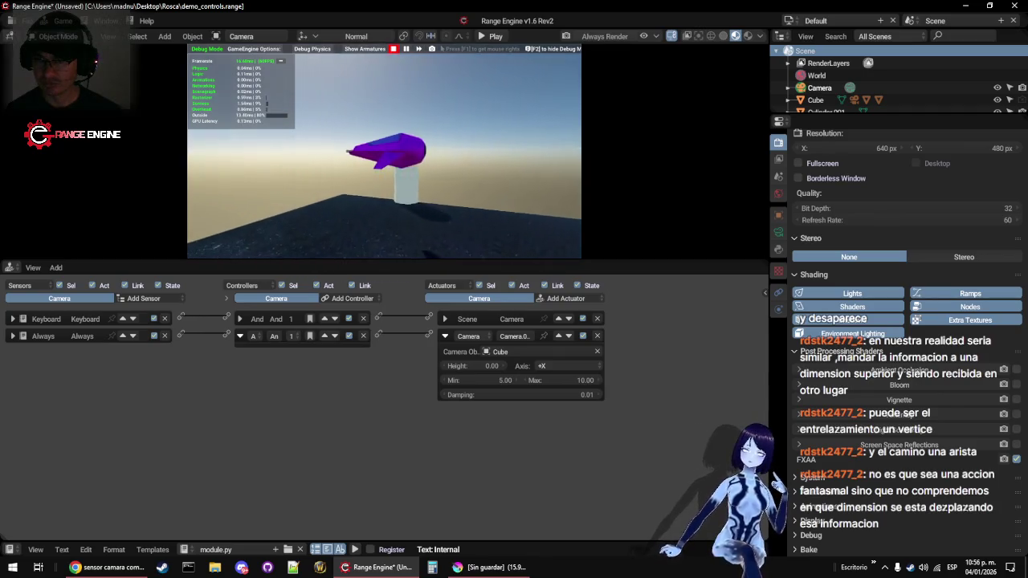
{"action": "key", "text": "Left"}
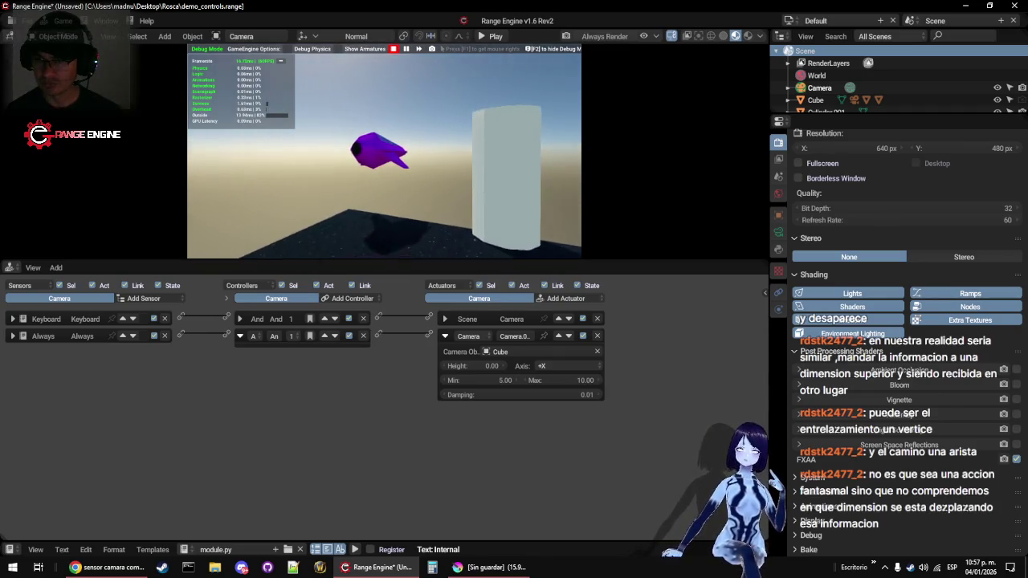
{"action": "key", "text": "Up"}
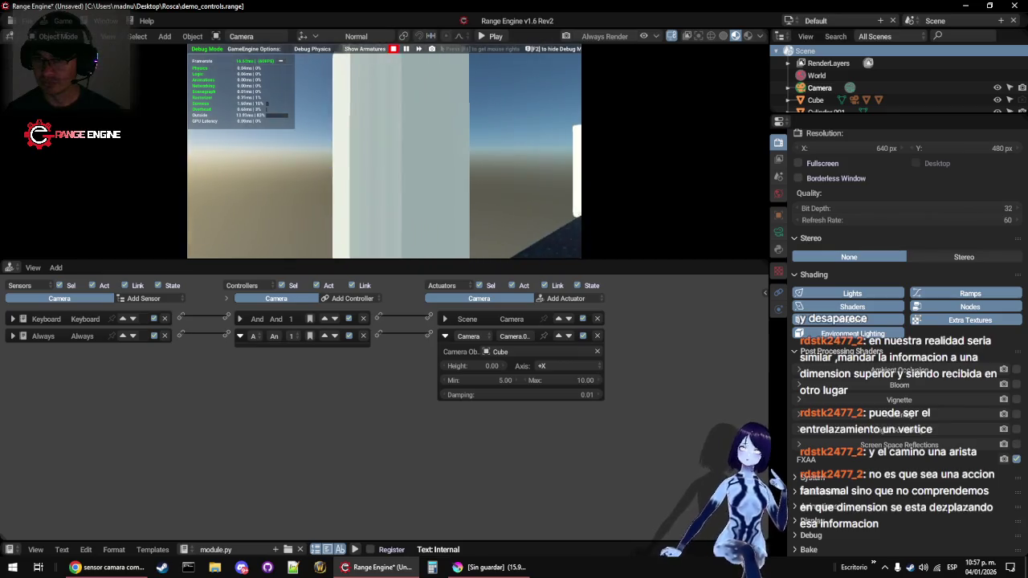
{"action": "key", "text": "Right"}
{"action": "key", "text": "Right"}
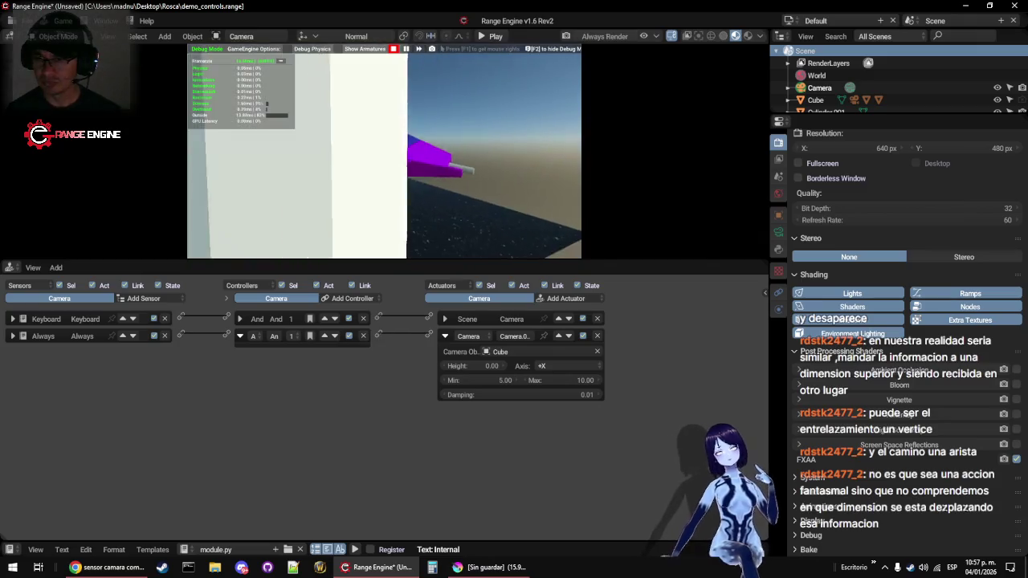
{"action": "key", "text": "Escape"}
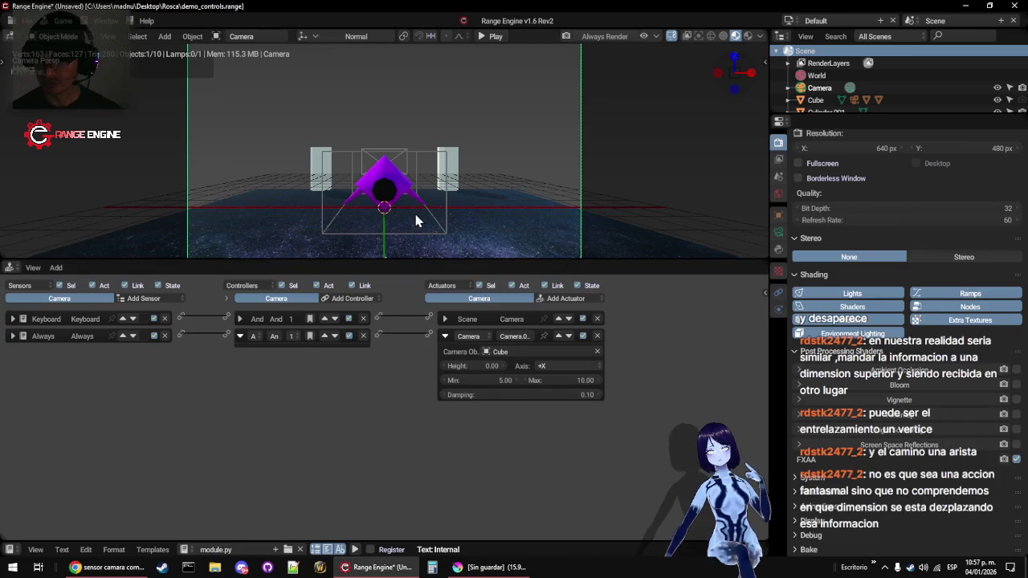
Play-test the 0.10 damping, then change the follow axis to -Y
{"action": "key", "text": "p"}
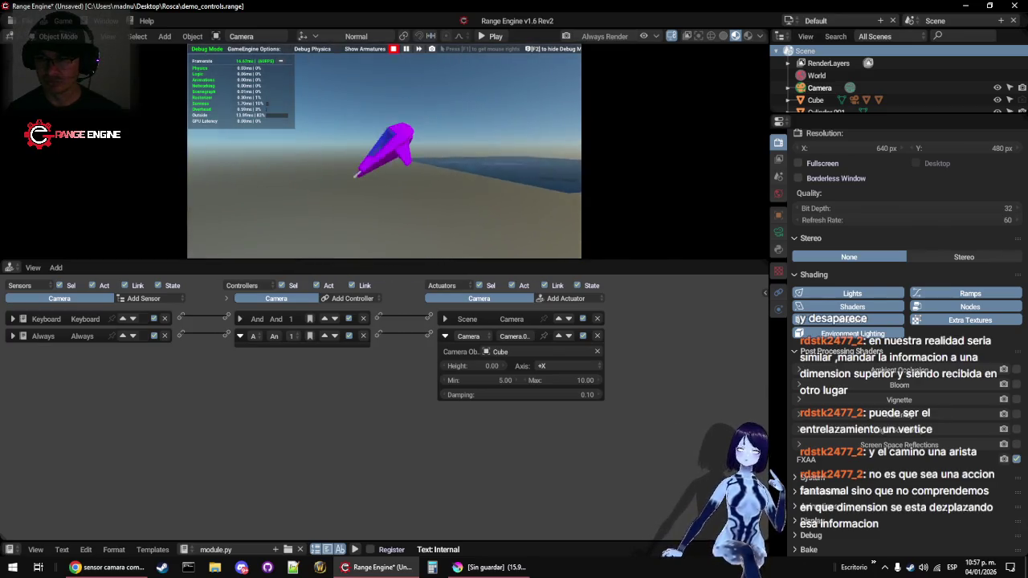
{"action": "key", "text": "Escape"}
{"action": "left_click", "coordinate": [575, 366]}
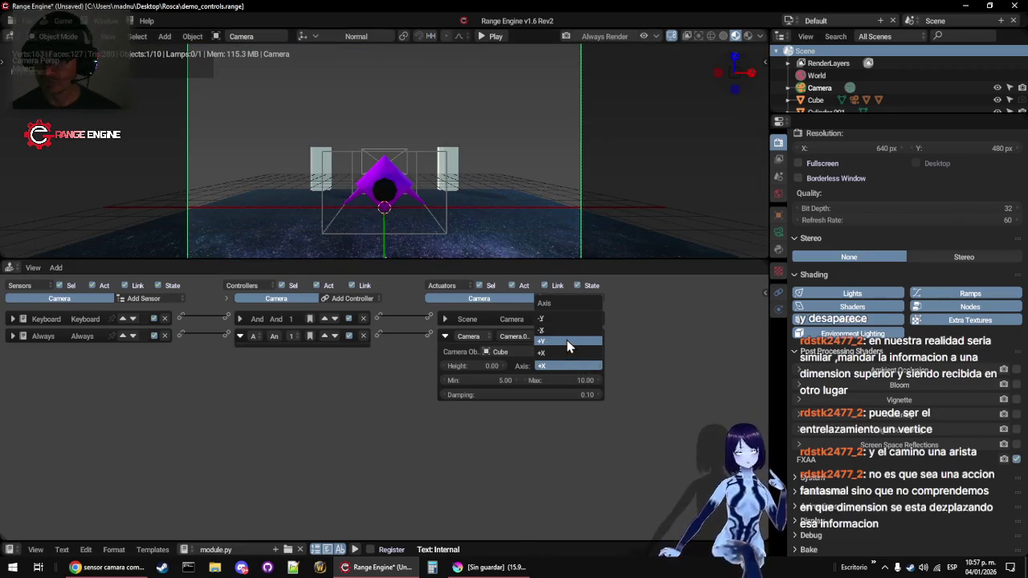
{"action": "left_click", "coordinate": [569, 320]}
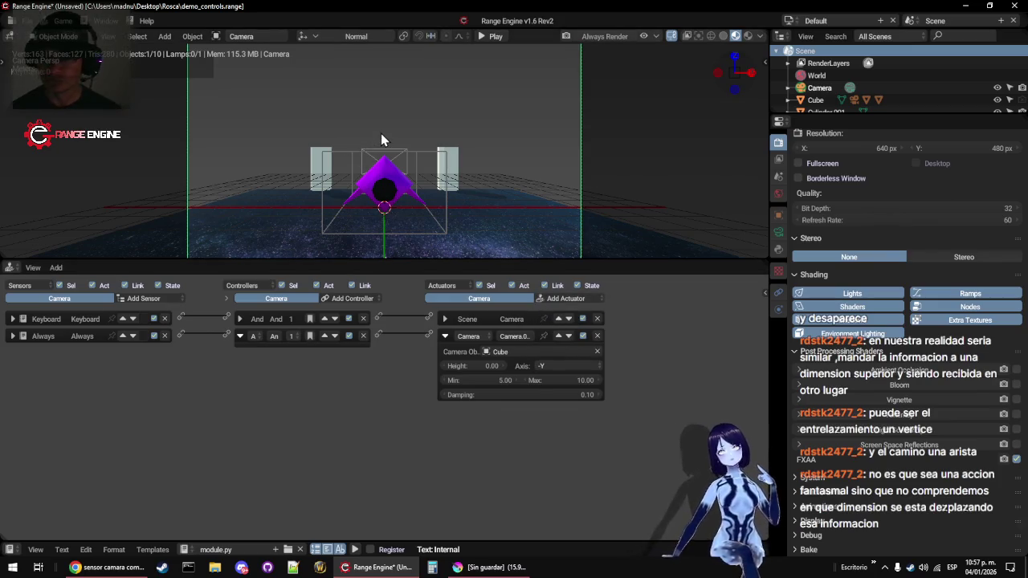
Fly the ship forward and left to test the -Y follow camera, then disable the Camera actuator
{"action": "key", "text": "p"}
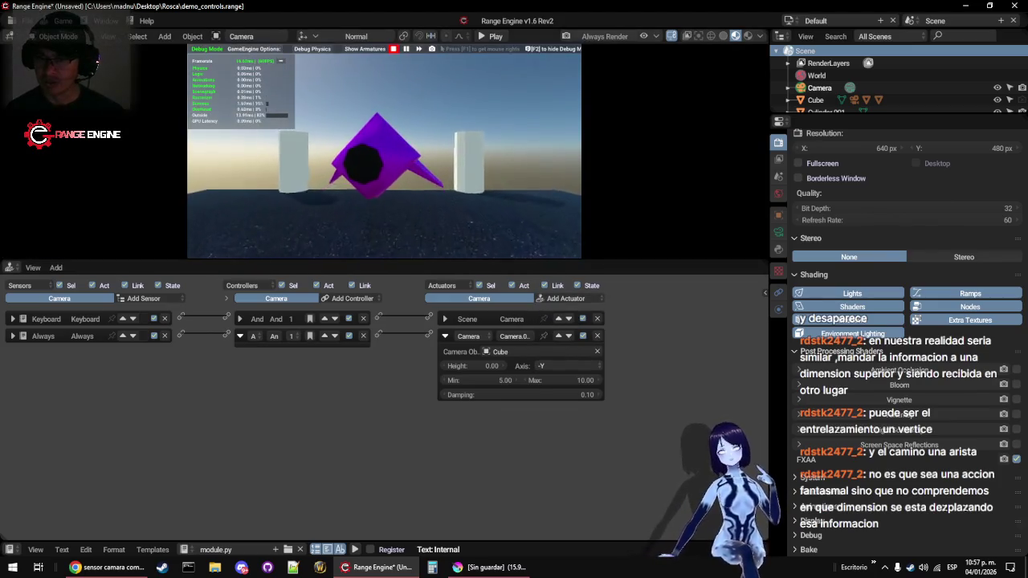
{"action": "key", "text": "w"}
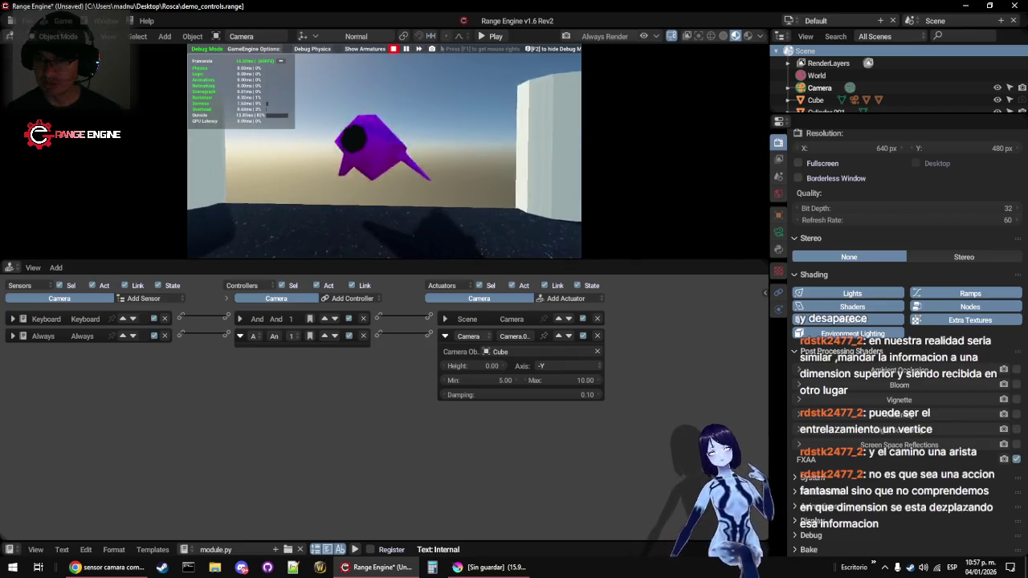
{"action": "key", "text": "w"}
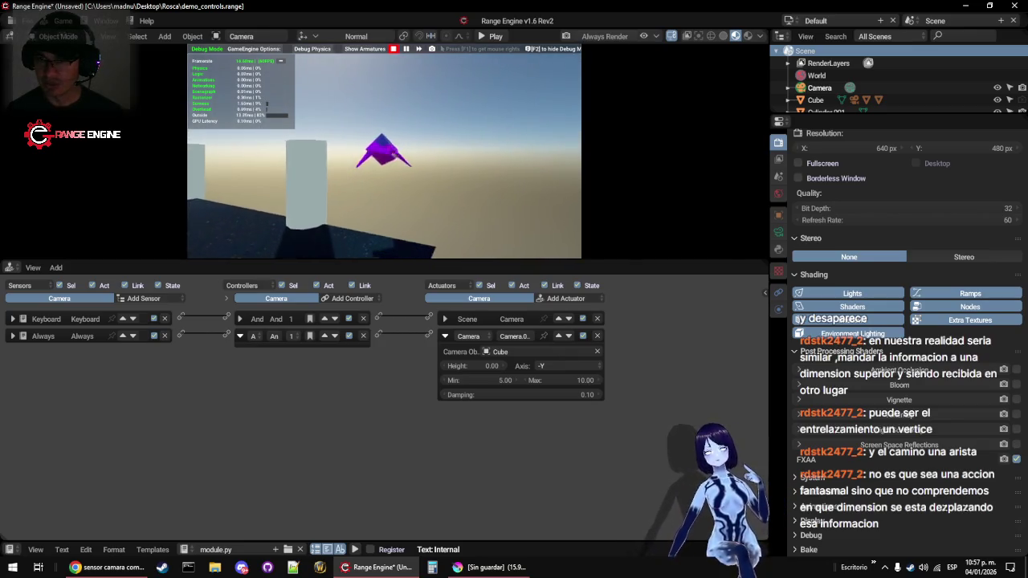
{"action": "key", "text": "a"}
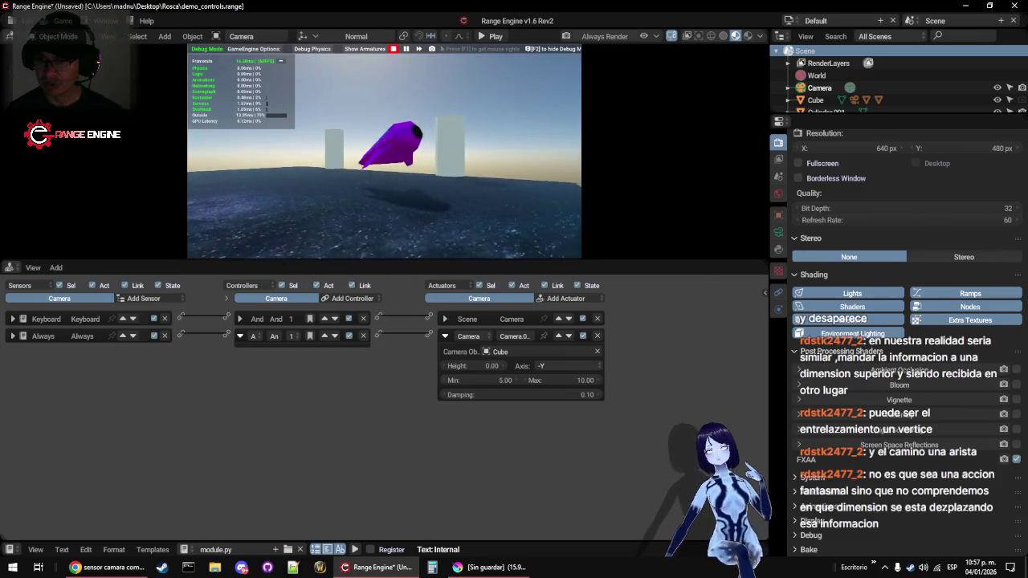
{"action": "key", "text": "w"}
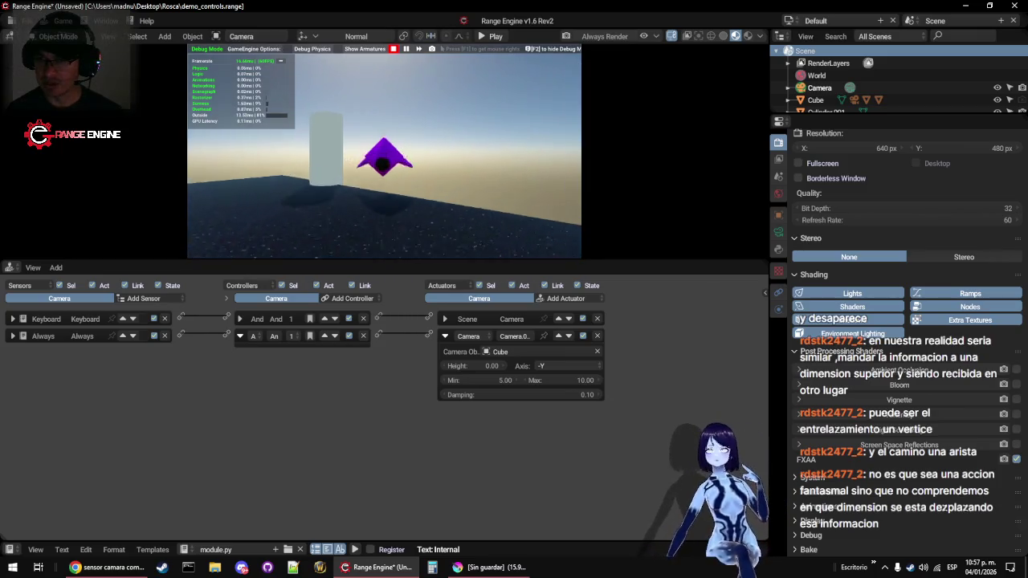
{"action": "key", "text": "a"}
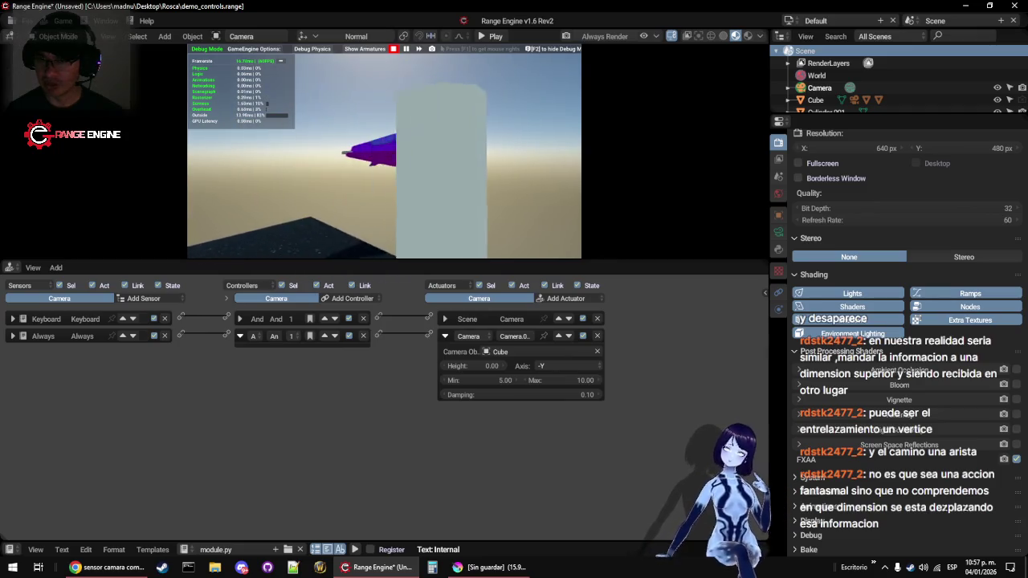
{"action": "key", "text": "w"}
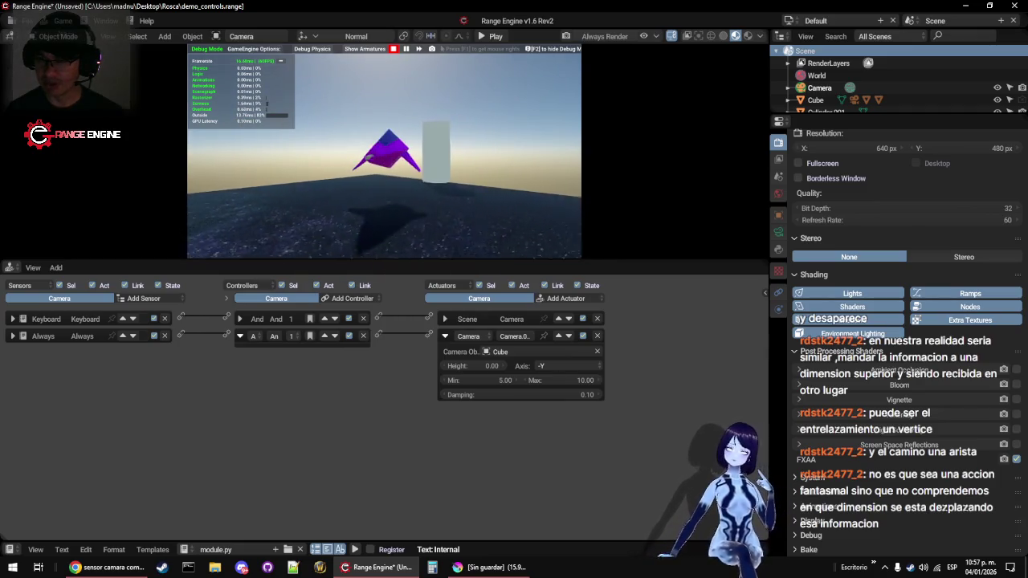
{"action": "key", "text": "a"}
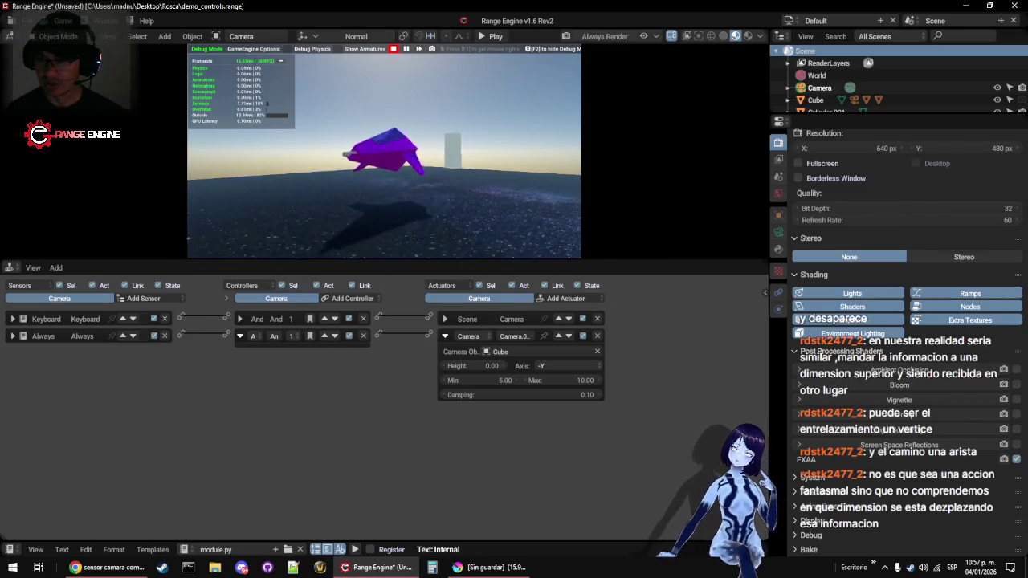
{"action": "key", "text": "a"}
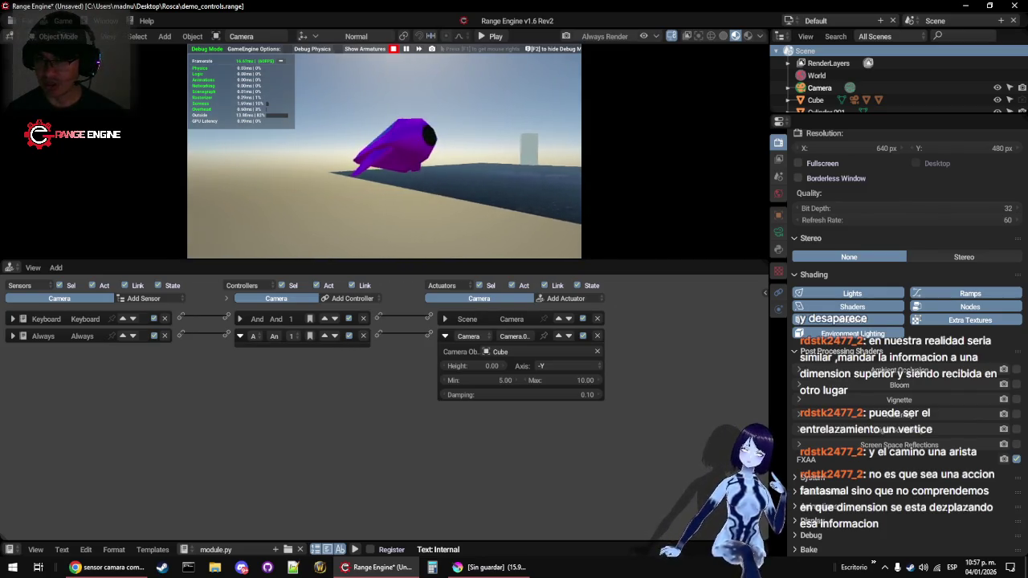
{"action": "key", "text": "Escape"}
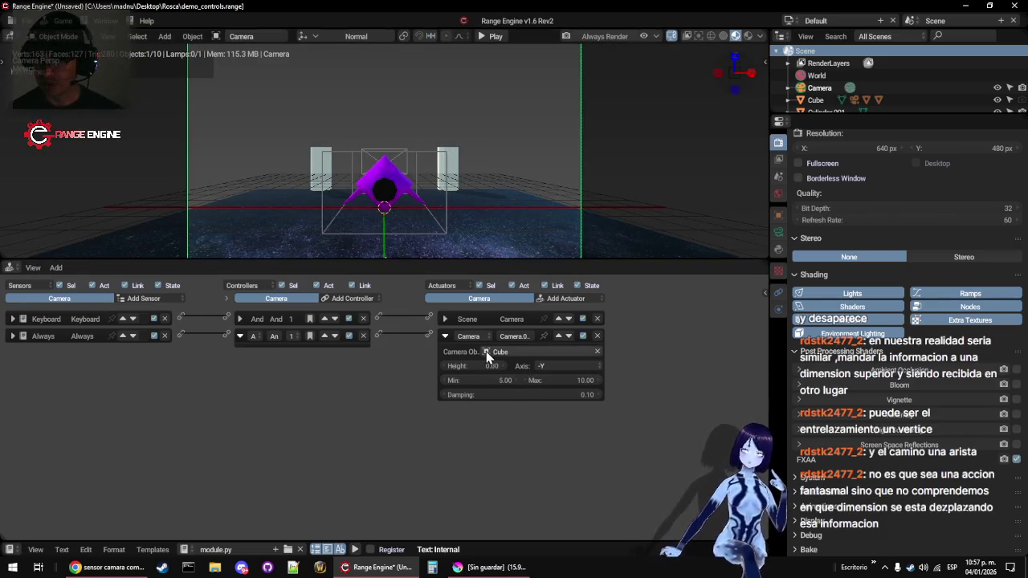
{"action": "left_click", "coordinate": [584, 336]}
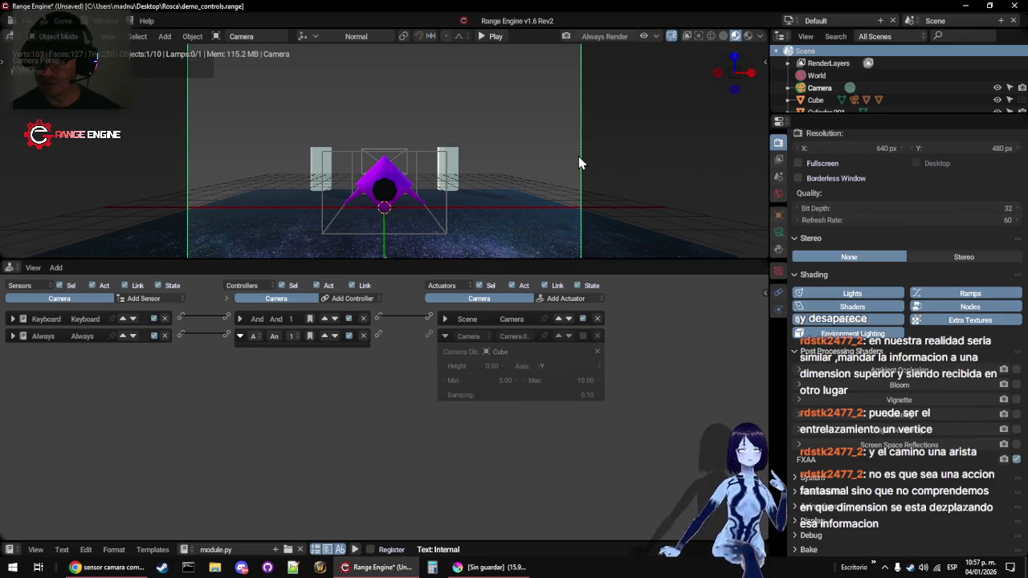
Parent the Camera to the ship Cube as an Object parent and show its transform settings
{"action": "left_click", "coordinate": [431, 156]}
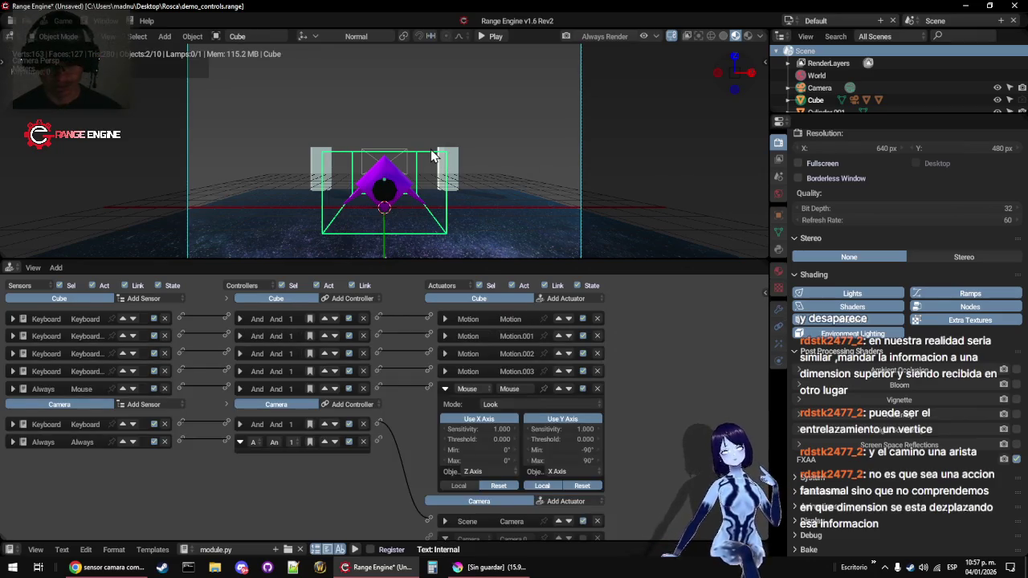
{"action": "key", "text": "ctrl+p"}
{"action": "left_click", "coordinate": [431, 156]}
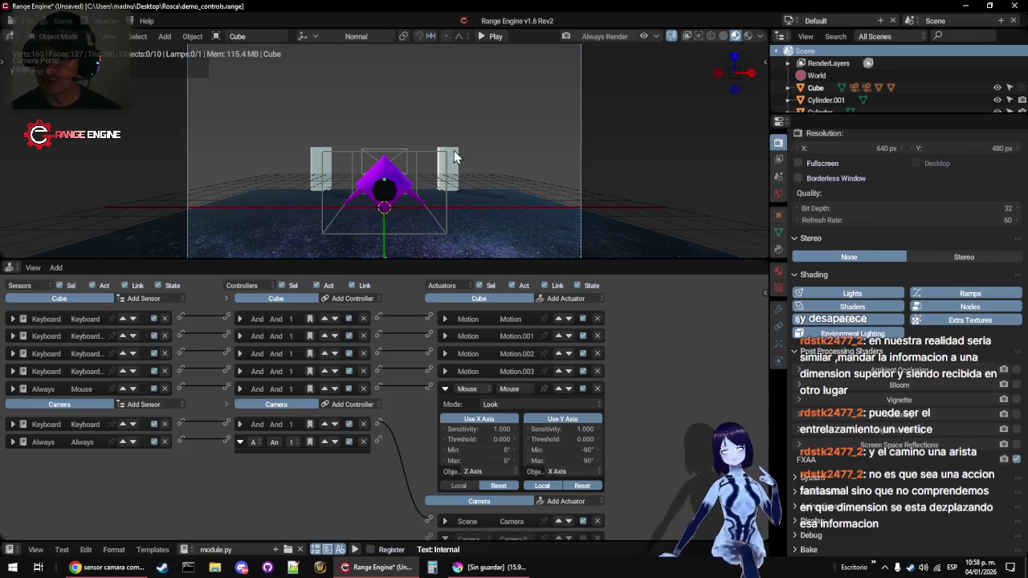
{"action": "left_click", "coordinate": [584, 118]}
{"action": "left_click", "coordinate": [779, 215]}
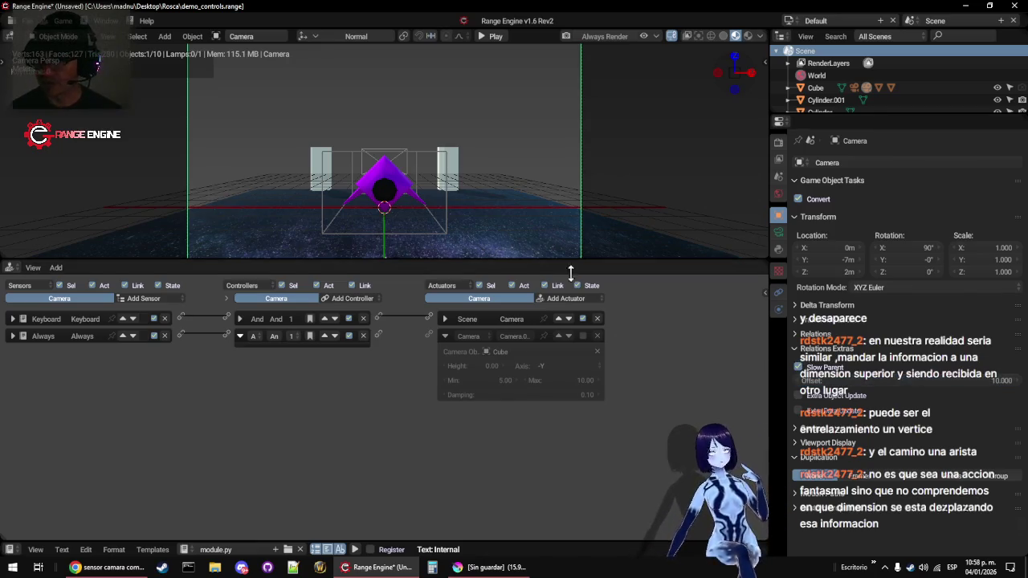
Play-test the cockpit view flying around the pillars, then start editing the Cube's Mouse Look Y threshold
{"action": "key", "text": "p"}
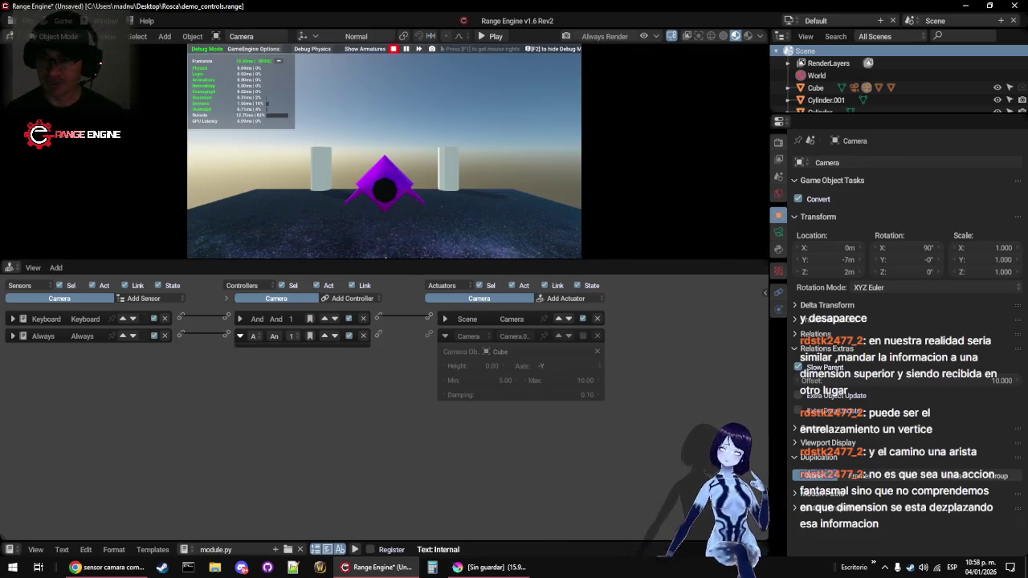
{"action": "key", "text": "w"}
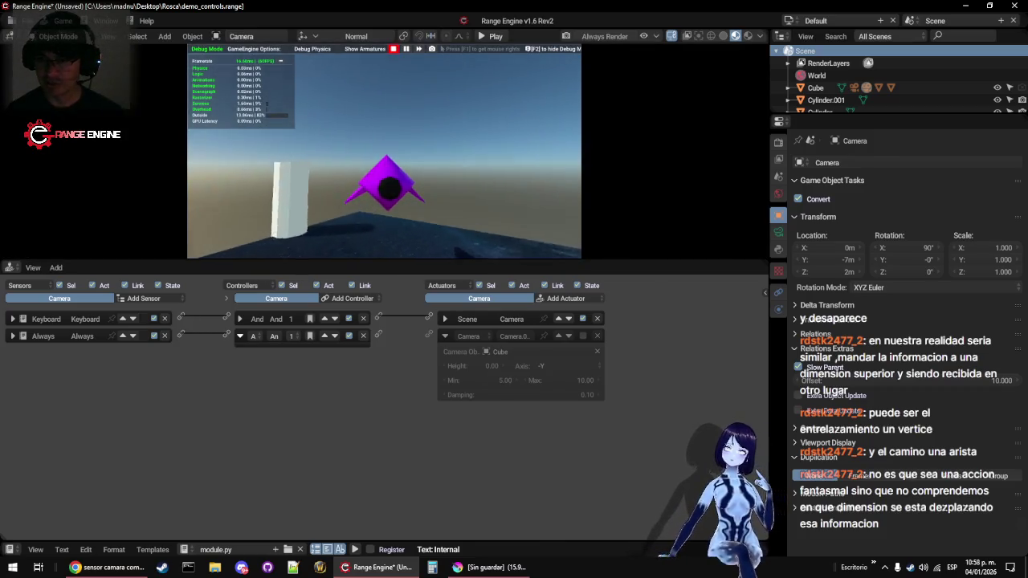
{"action": "key", "text": "d"}
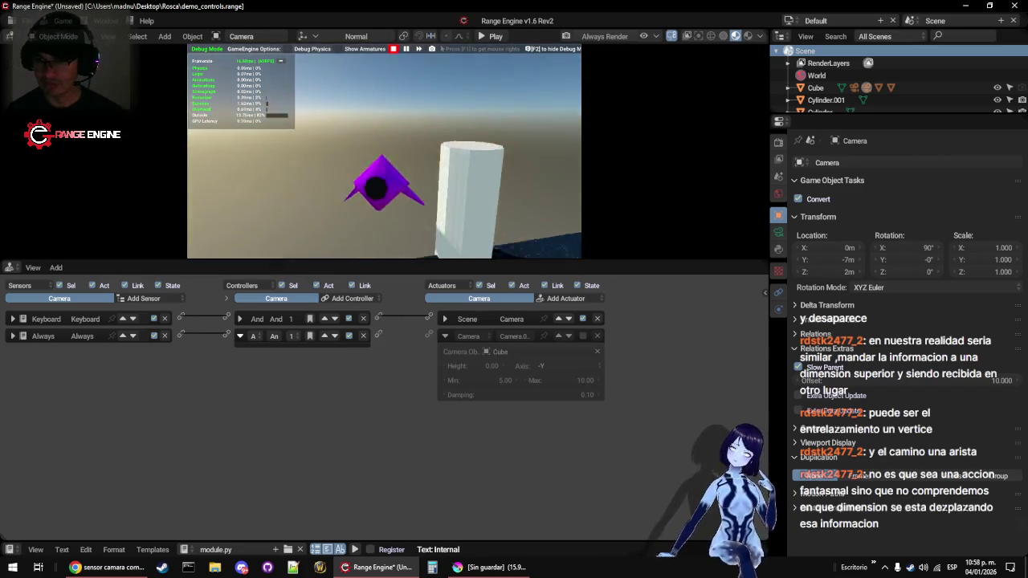
{"action": "key", "text": "a"}
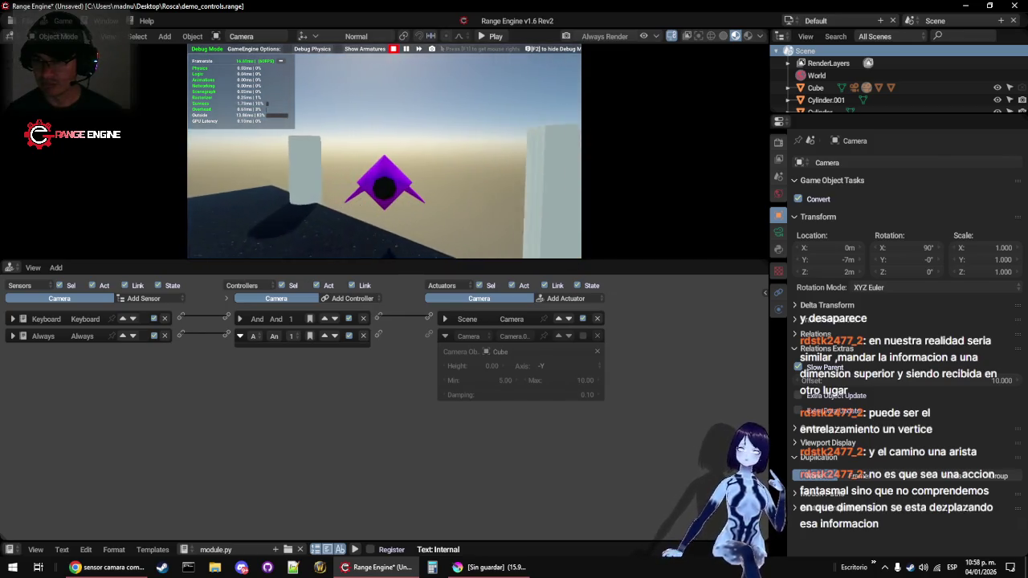
{"action": "key", "text": "a"}
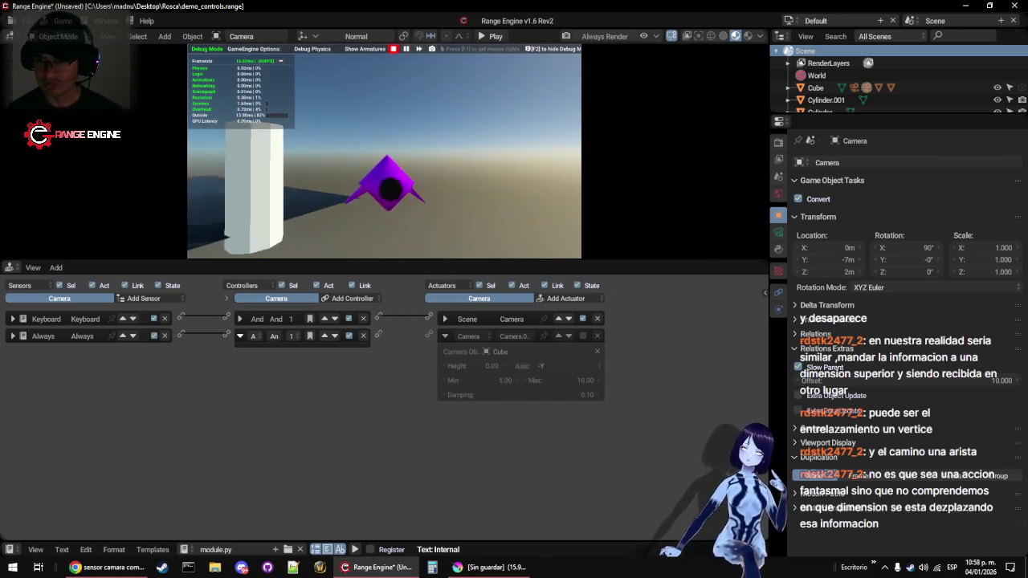
{"action": "key", "text": "d"}
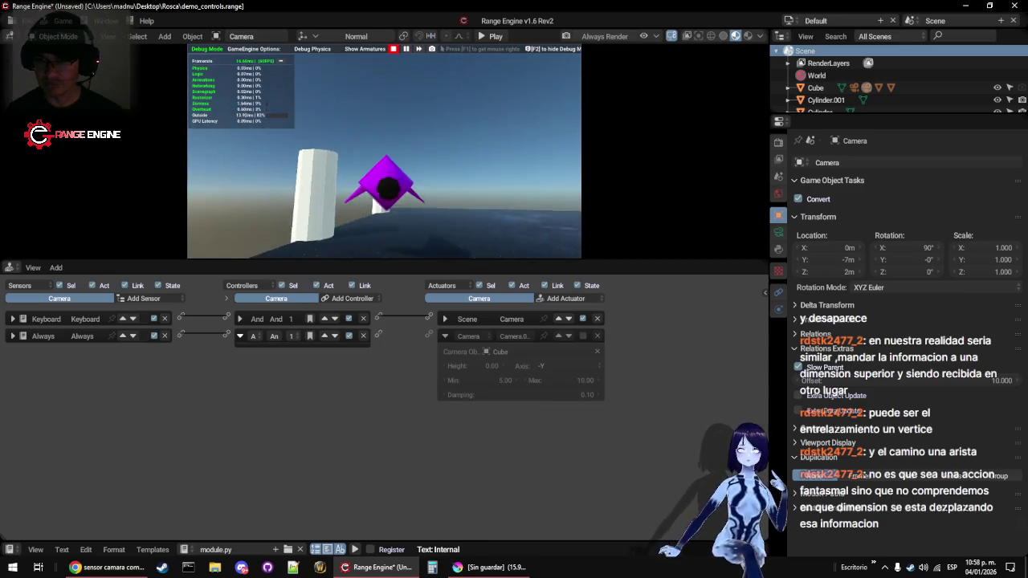
{"action": "key", "text": "w"}
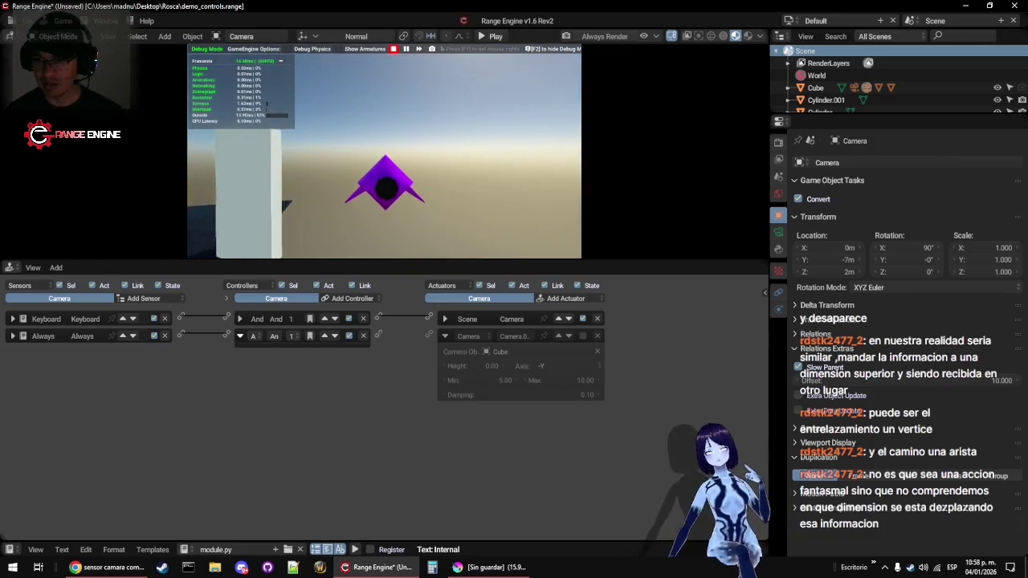
{"action": "key", "text": "a"}
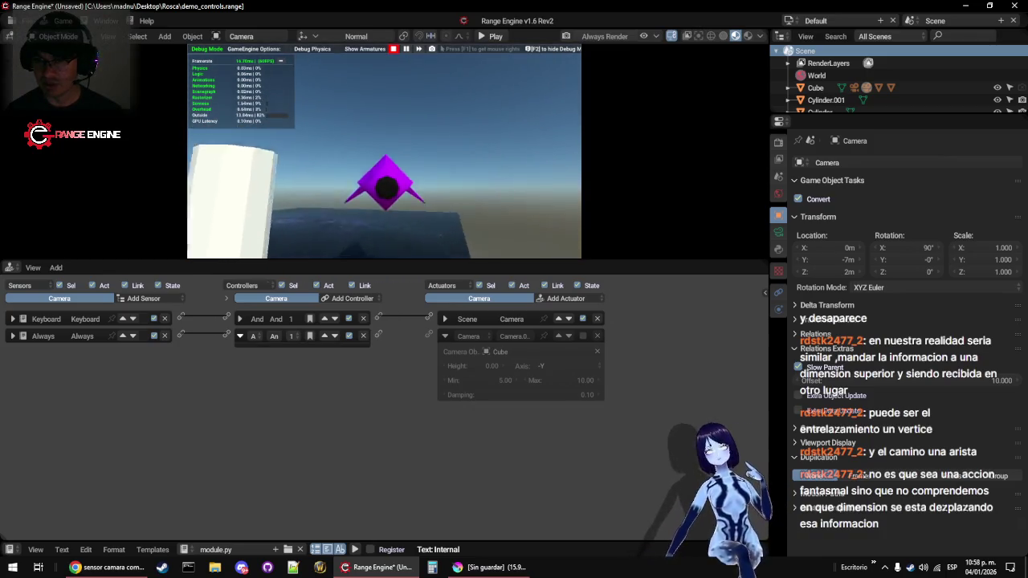
{"action": "key", "text": "s"}
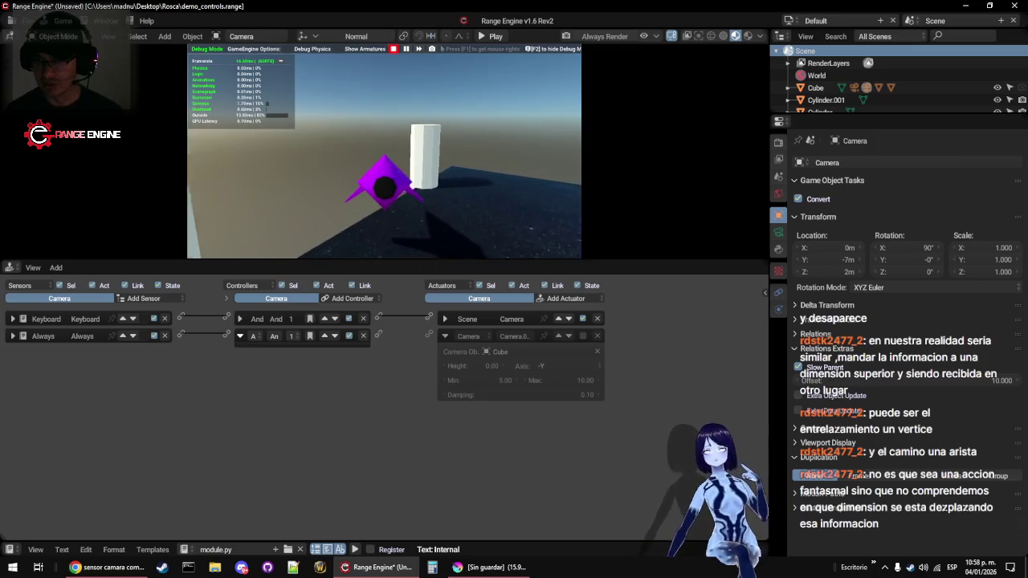
{"action": "key", "text": "a"}
{"action": "key", "text": "d"}
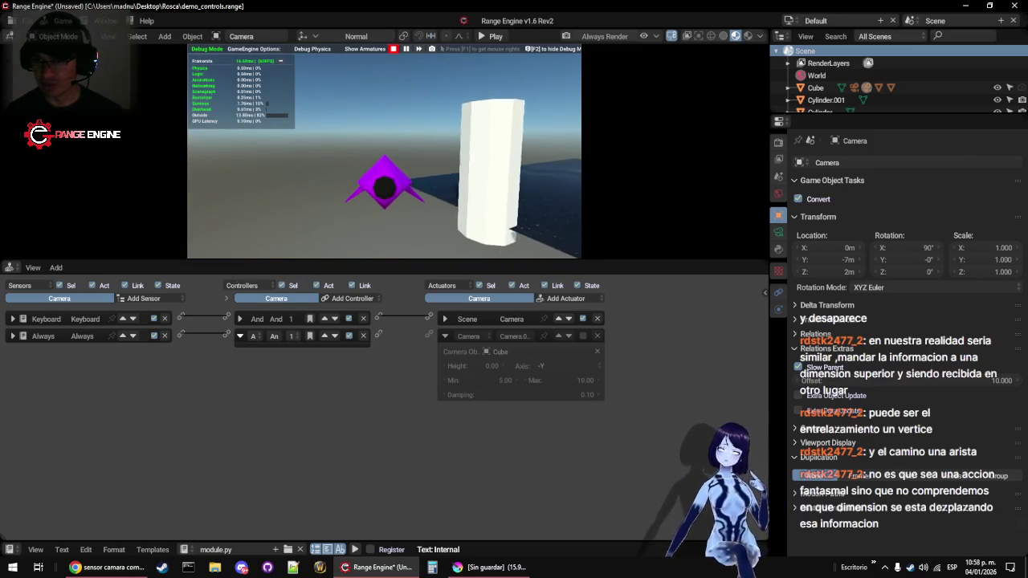
{"action": "key", "text": "a"}
{"action": "key", "text": "a"}
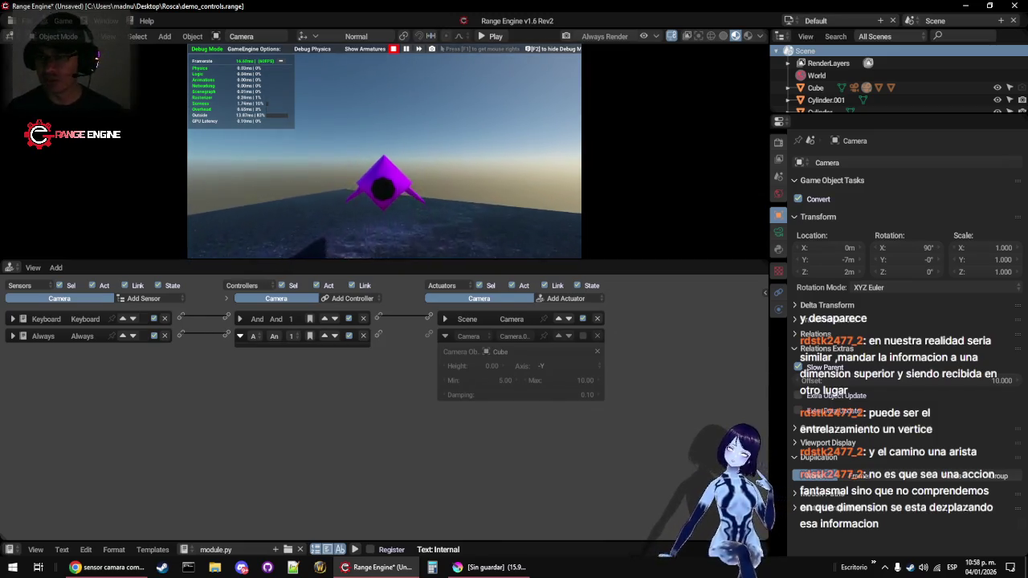
{"action": "key", "text": "a"}
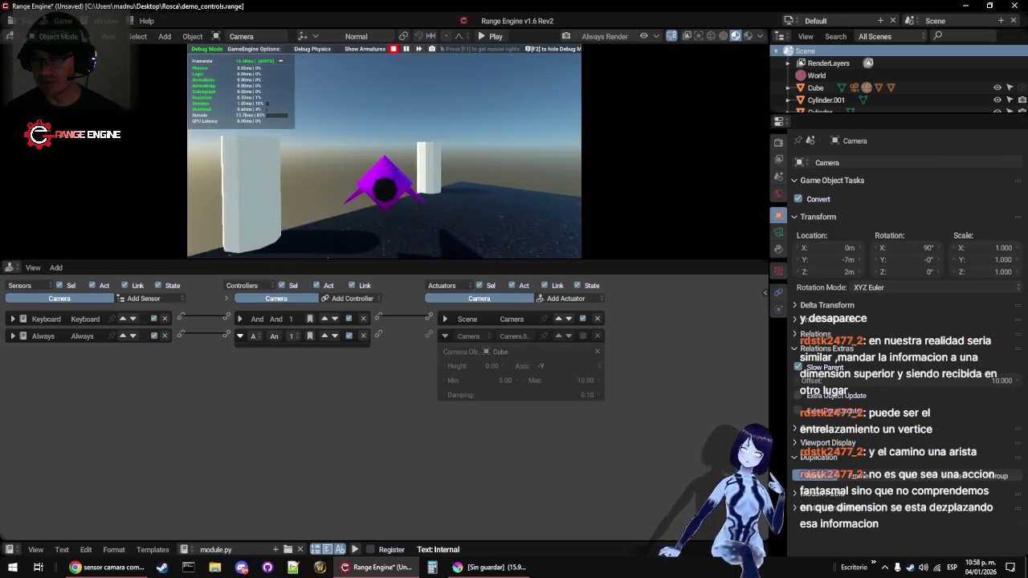
{"action": "key", "text": "Escape"}
{"action": "left_click", "coordinate": [374, 153]}
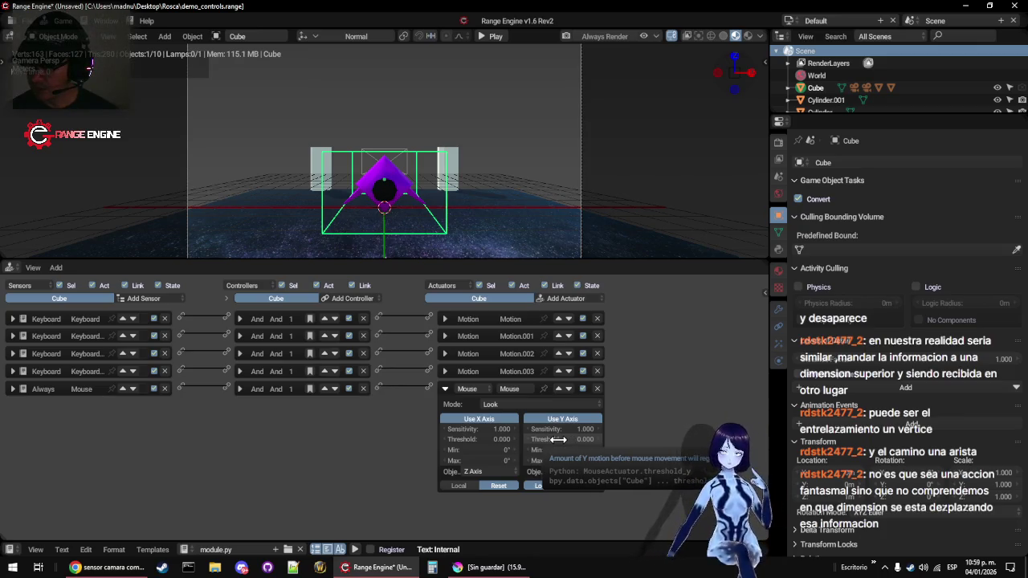
{"action": "left_click", "coordinate": [556, 439]}
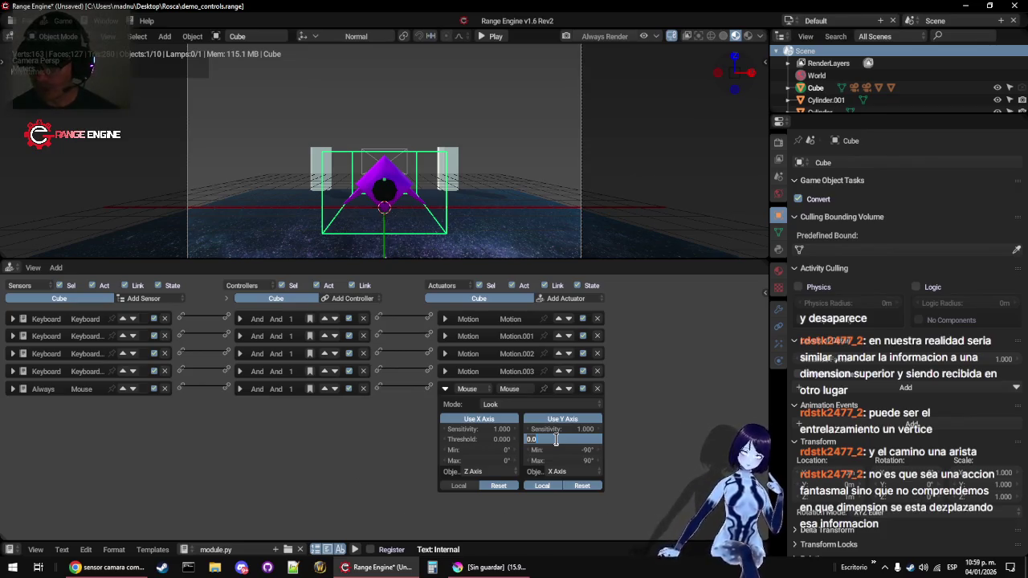
Set the Mouse Look Y threshold to 0.500 and play-test the mouse-look
{"action": "key", "text": "Return"}
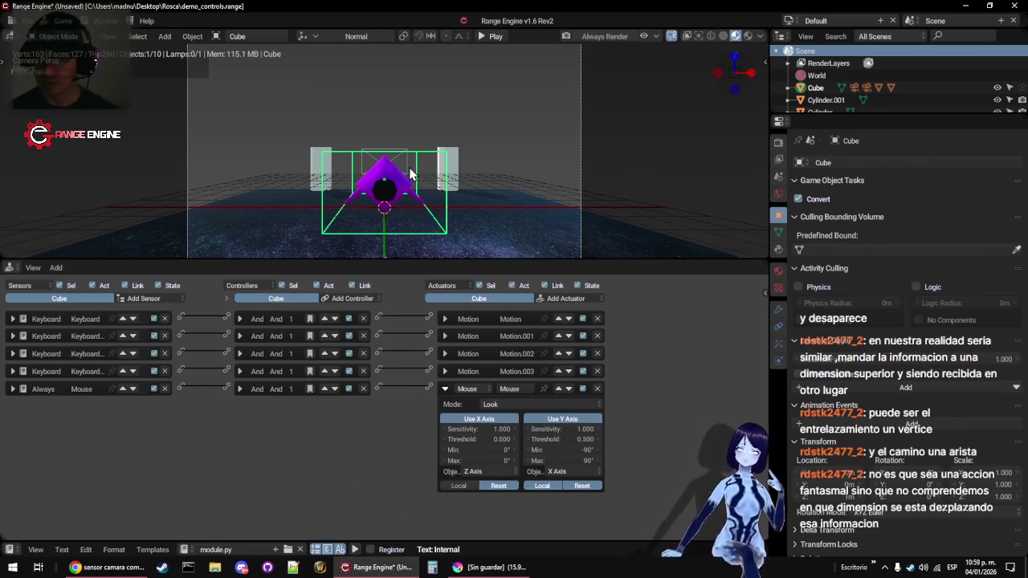
{"action": "key", "text": "p"}
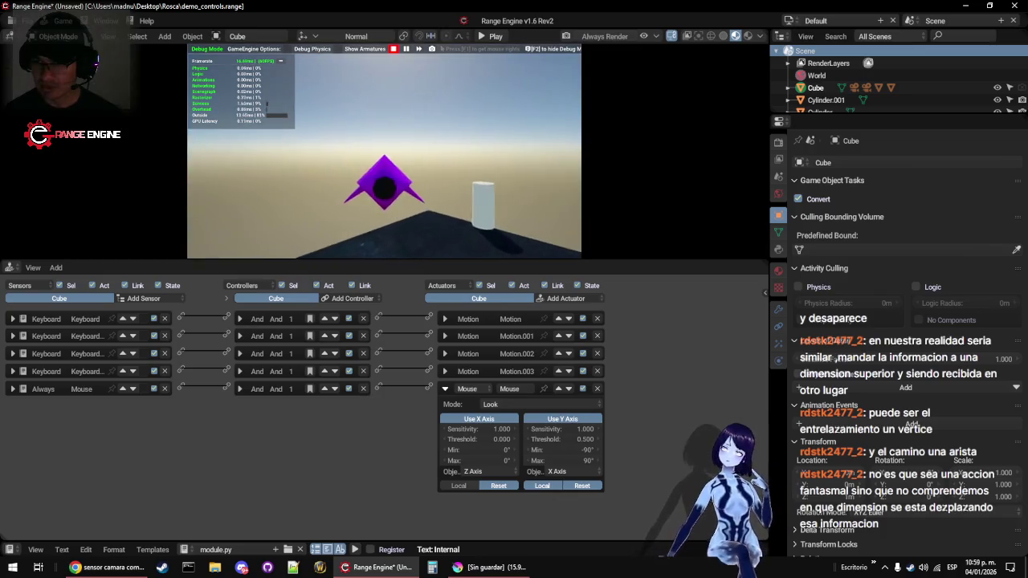
{"action": "key", "text": "Escape"}
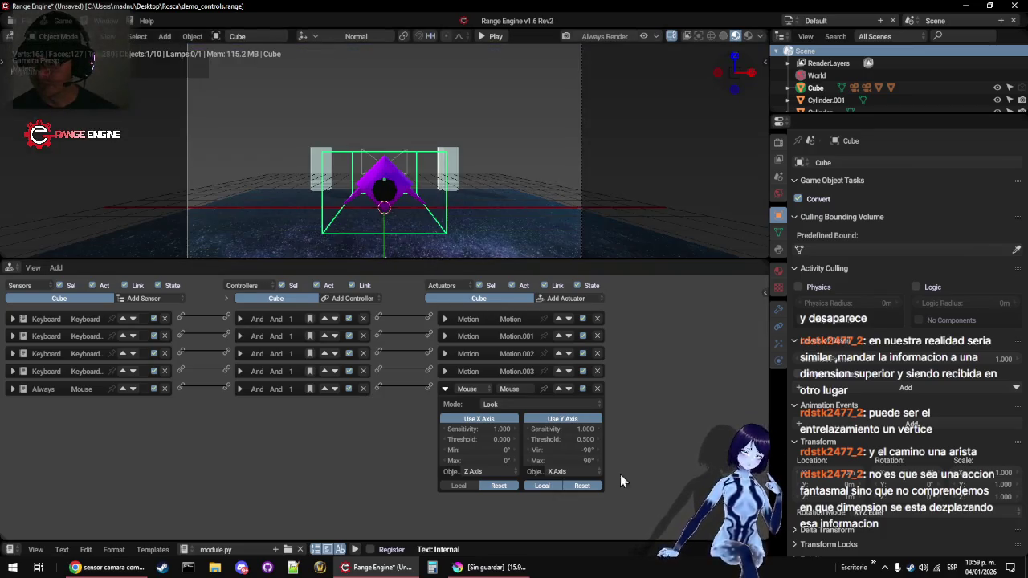
Keep the Y threshold unchanged and lower the vertical mouse-look sensitivity to 0.100
{"action": "double_click", "coordinate": [570, 439]}
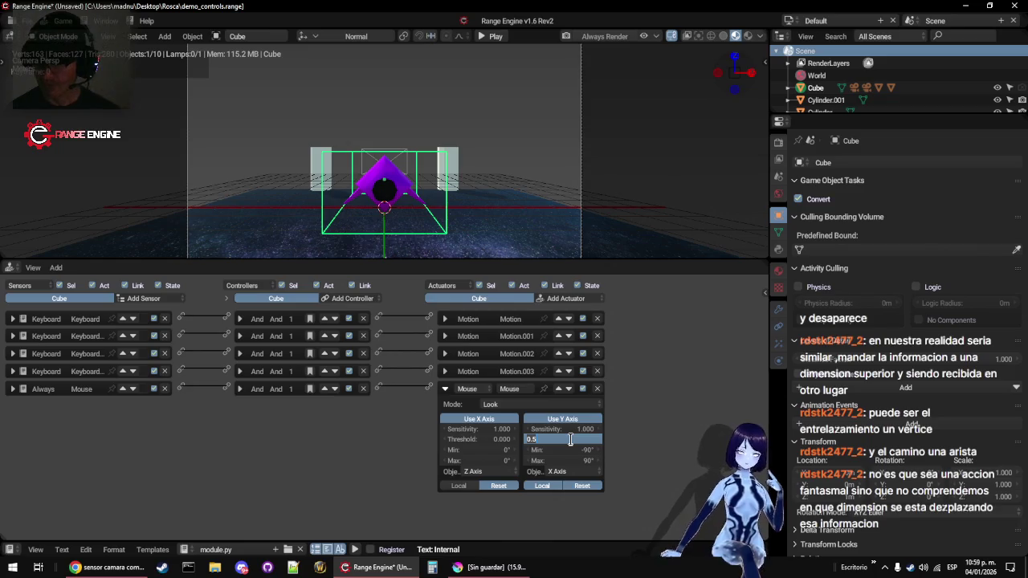
{"action": "key", "text": "Return"}
{"action": "double_click", "coordinate": [568, 429]}
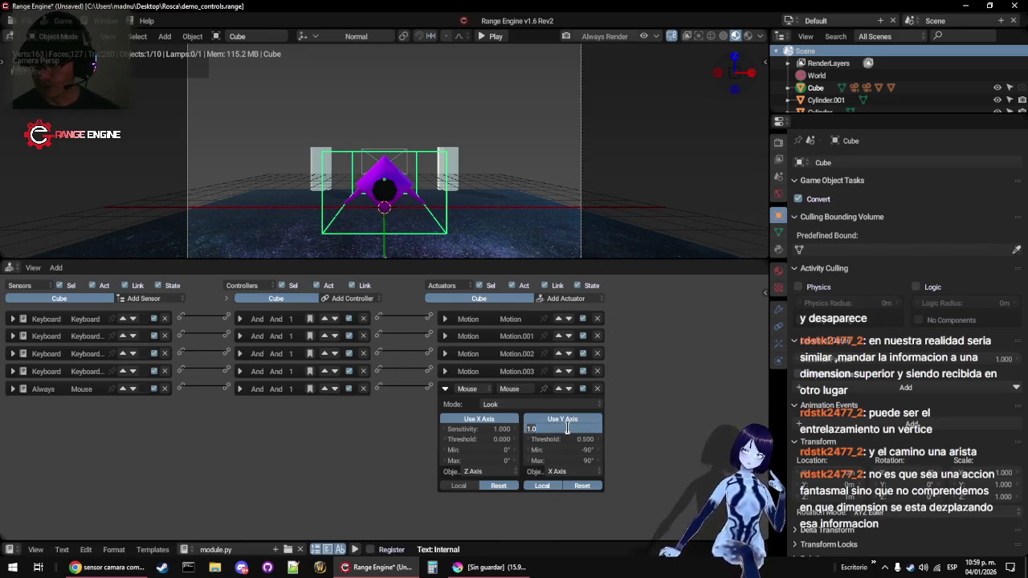
{"action": "type", "text": "0.1"}
{"action": "key", "text": "Return"}
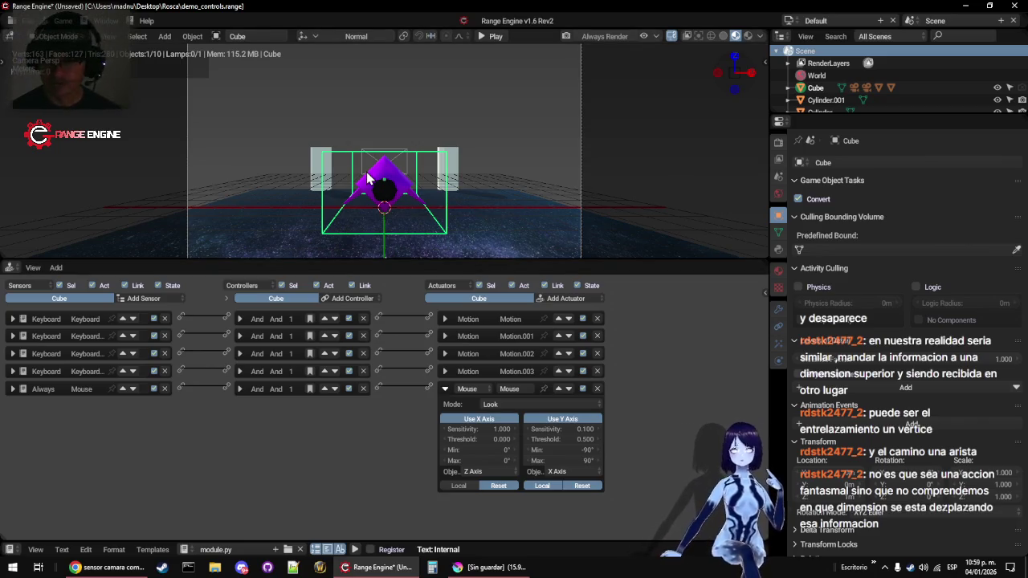
Play-test the 0.100 sensitivity, flying the ship between the white pillars
{"action": "key", "text": "p"}
{"action": "key", "text": "w"}
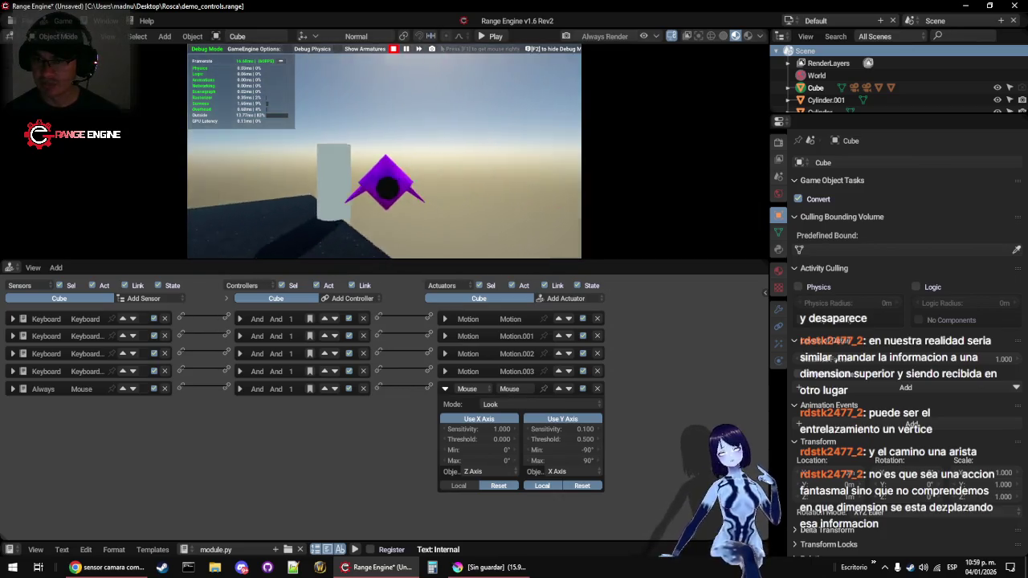
{"action": "key", "text": "a"}
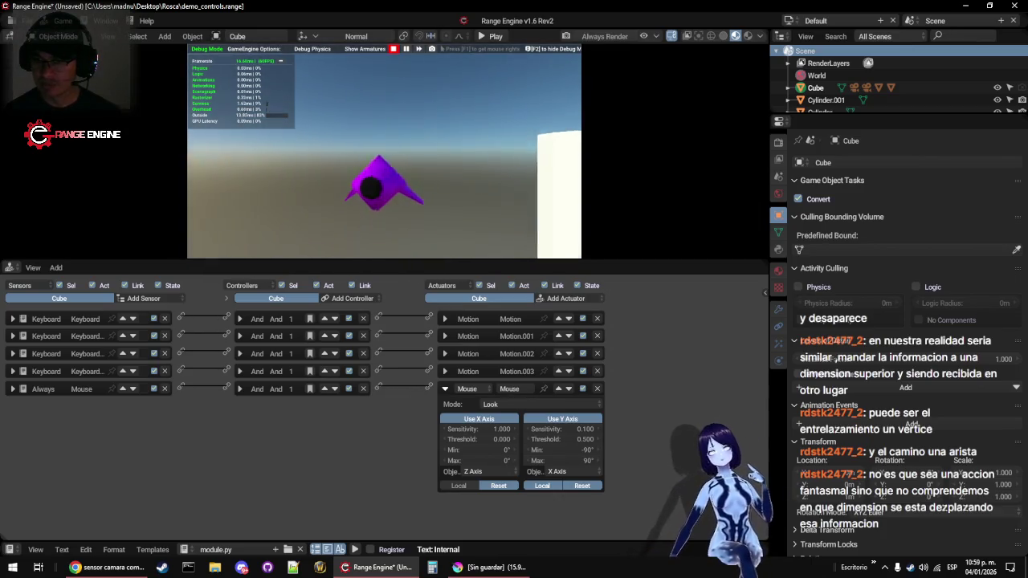
{"action": "key", "text": "w"}
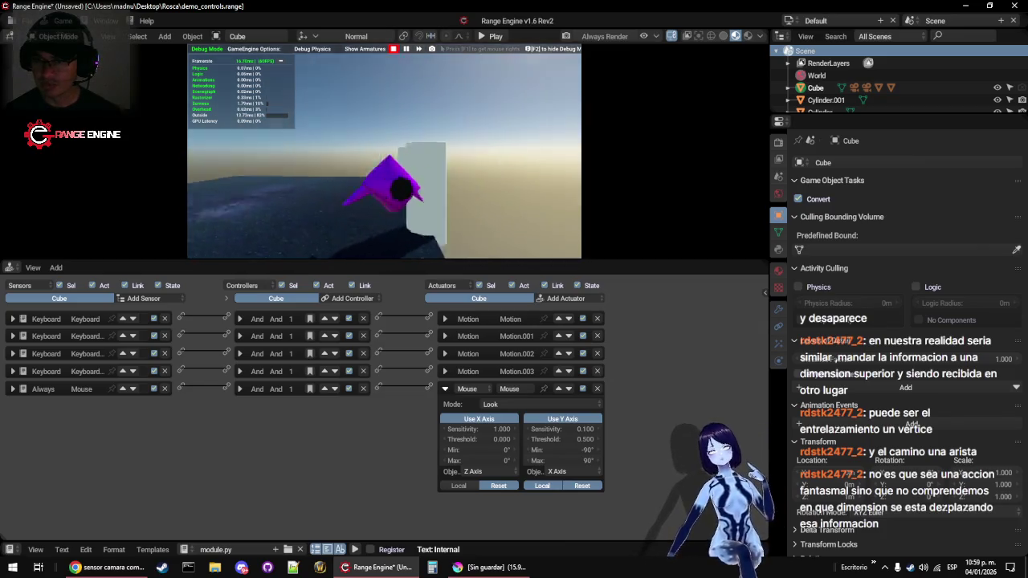
{"action": "key", "text": "w"}
{"action": "key", "text": "a"}
{"action": "key", "text": "w"}
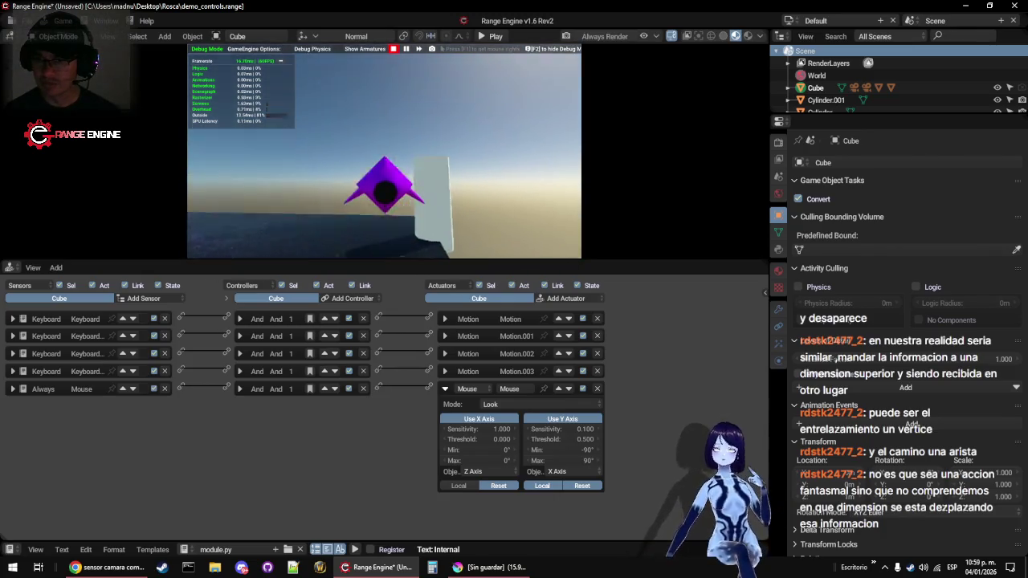
{"action": "key", "text": "a"}
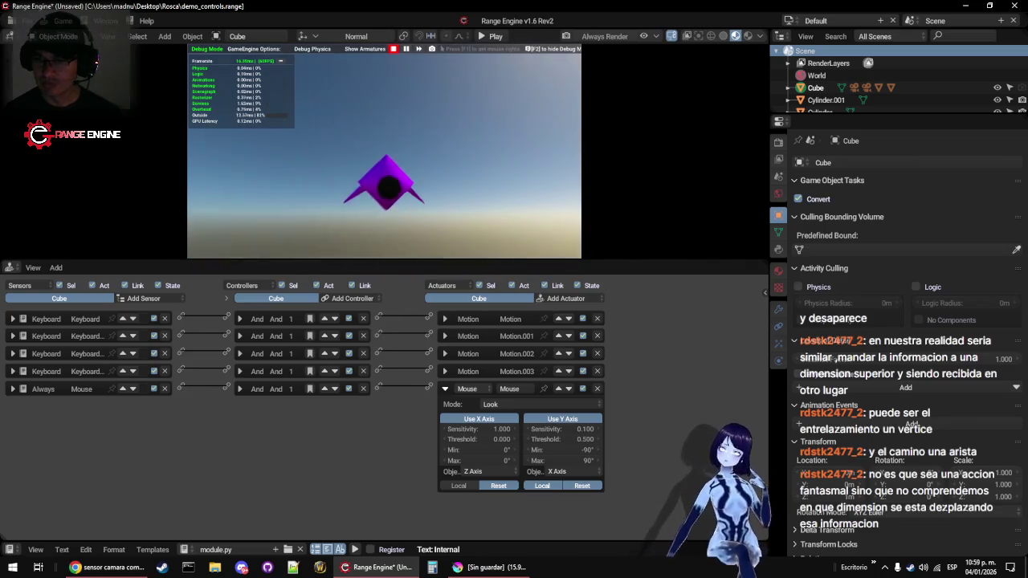
{"action": "key", "text": "a"}
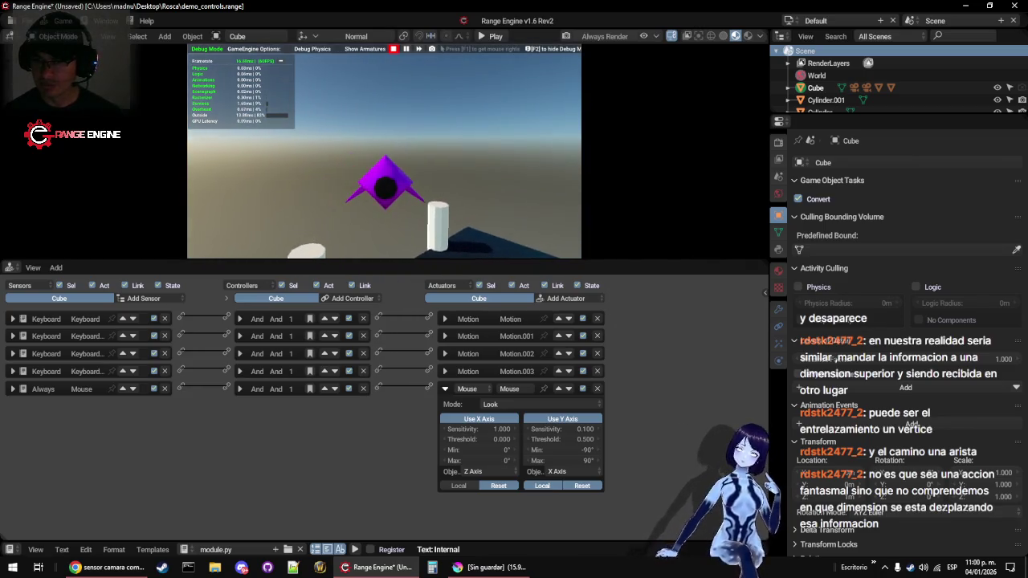
{"action": "key", "text": "w"}
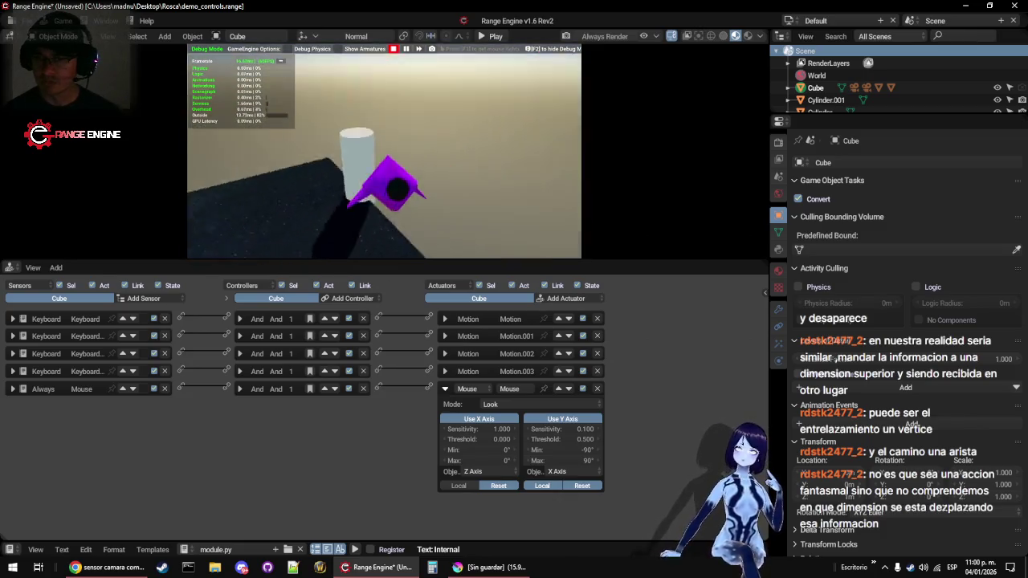
{"action": "mouse_move", "coordinate": [386, 161]}
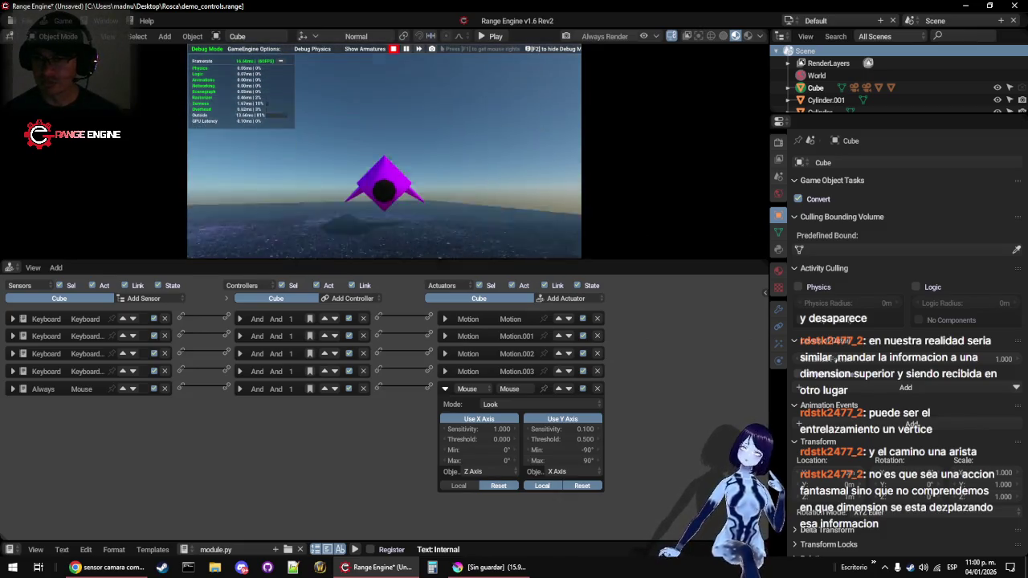
{"action": "key", "text": "Escape"}
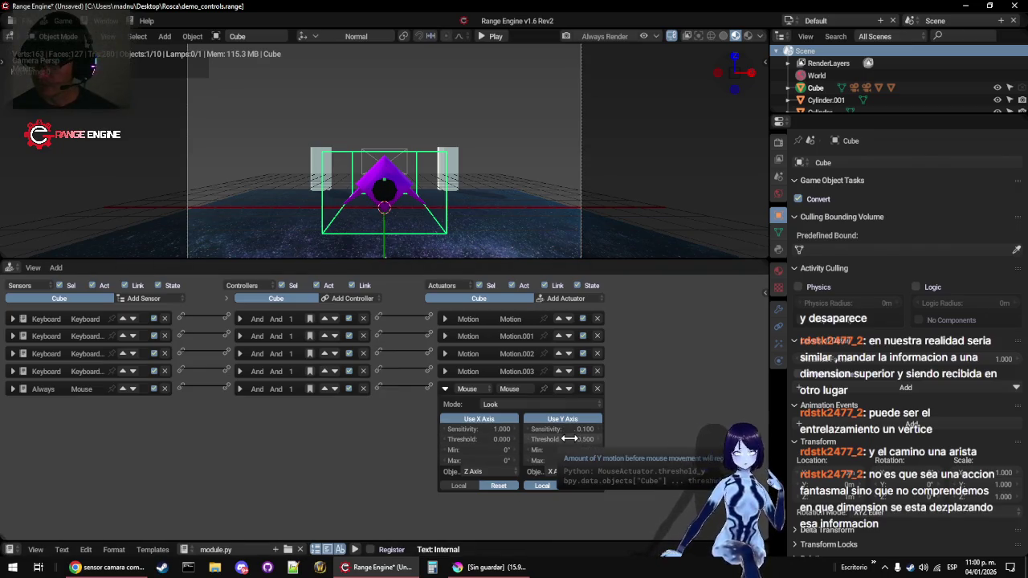
Set the Mouse Look Y threshold to 0.100 and play-test it
{"action": "key", "text": "ctrl+a"}
{"action": "left_click", "coordinate": [449, 152]}
{"action": "key", "text": "ctrl+a"}
{"action": "left_click", "coordinate": [449, 152]}
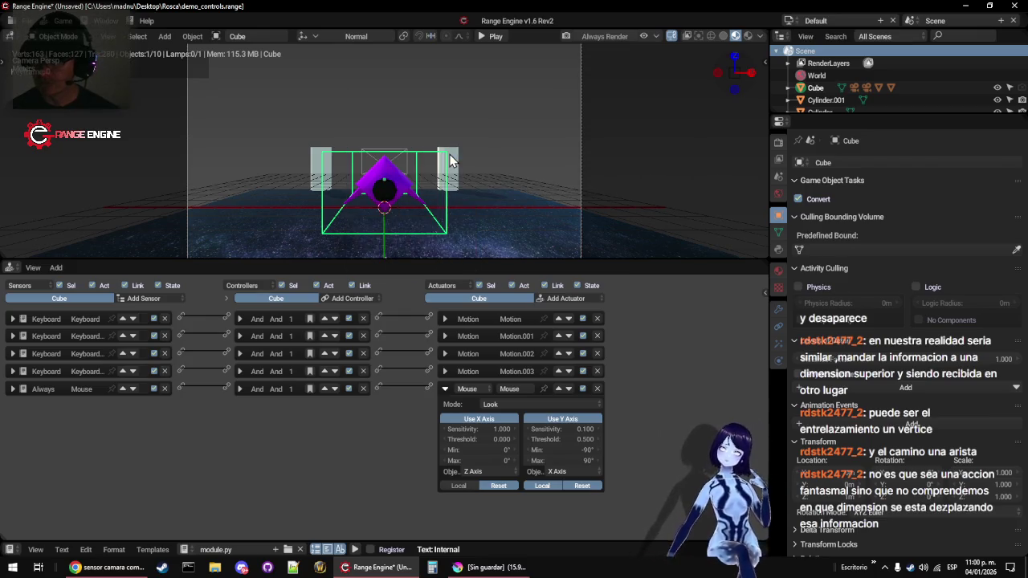
{"action": "left_click", "coordinate": [558, 439]}
{"action": "type", "text": "0.1"}
{"action": "key", "text": "Return"}
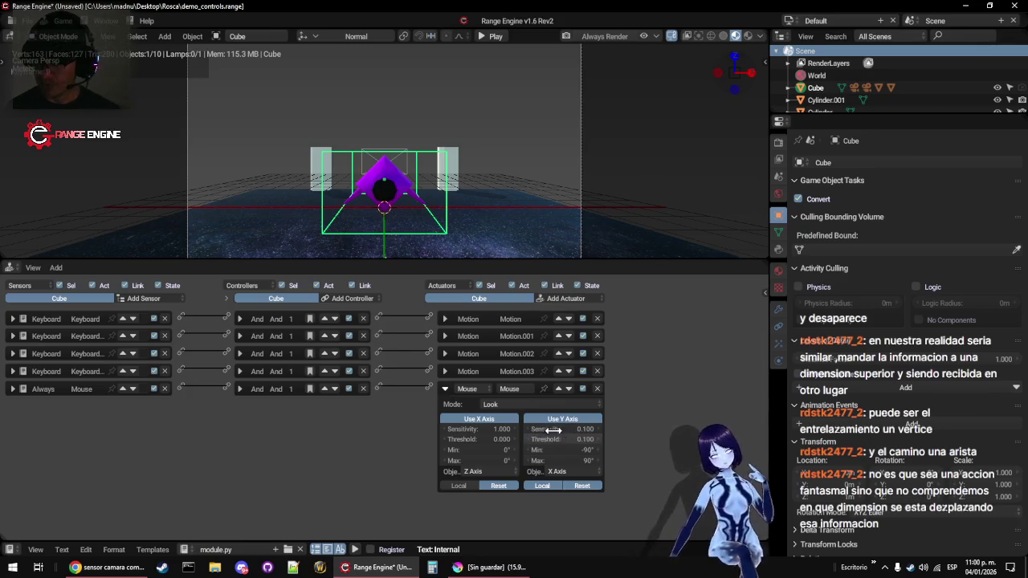
{"action": "key", "text": "p"}
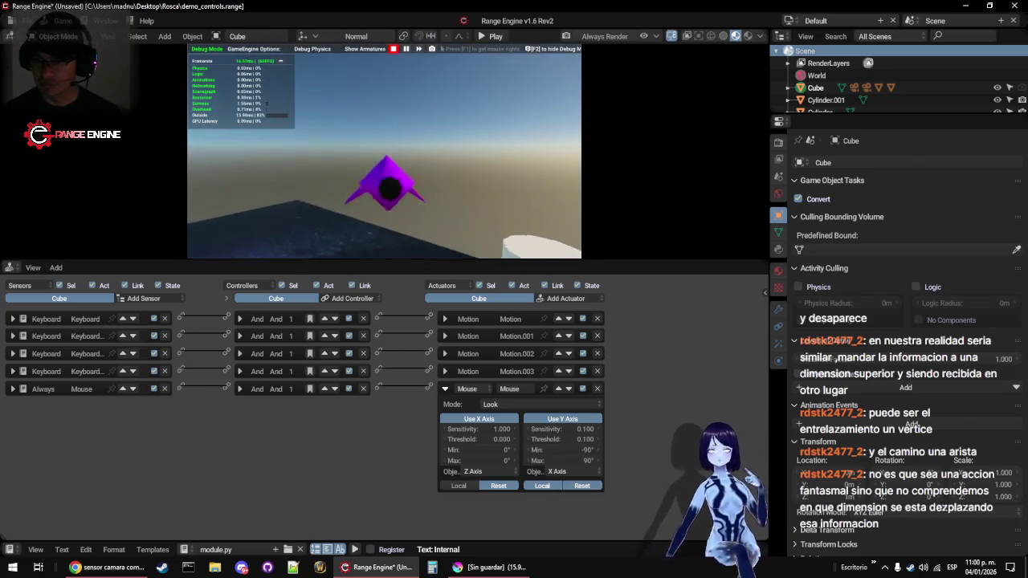
{"action": "key", "text": "Escape"}
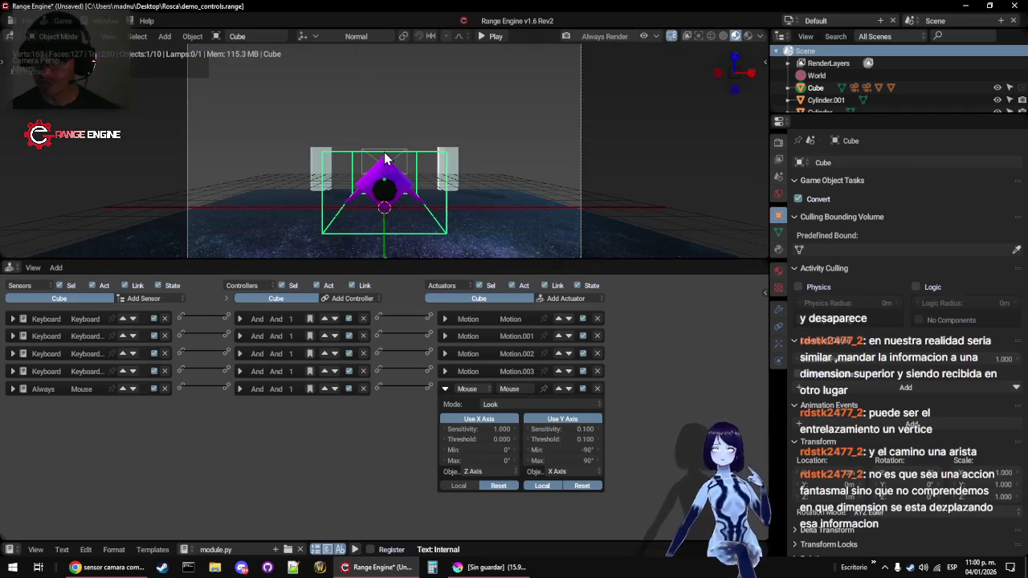
Set the vertical sensitivity to 2.000 and play-test again
{"action": "left_click", "coordinate": [568, 428]}
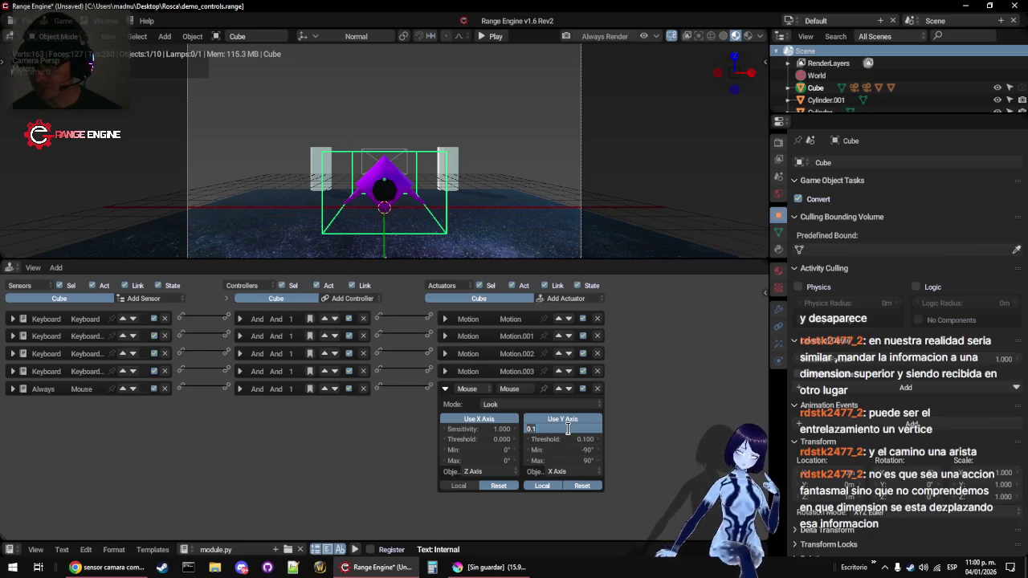
{"action": "type", "text": "1"}
{"action": "key", "text": "Return"}
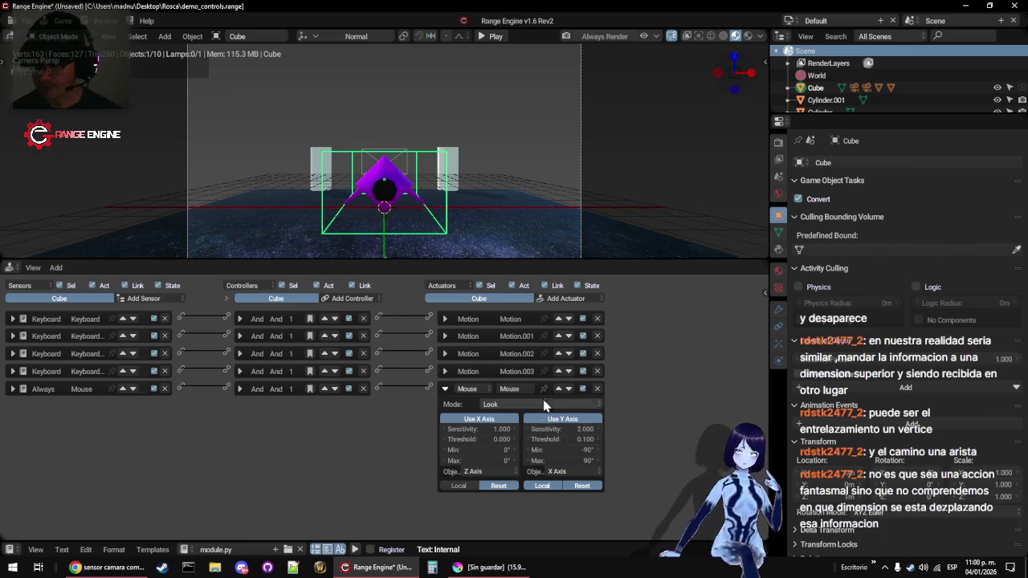
{"action": "key", "text": "p"}
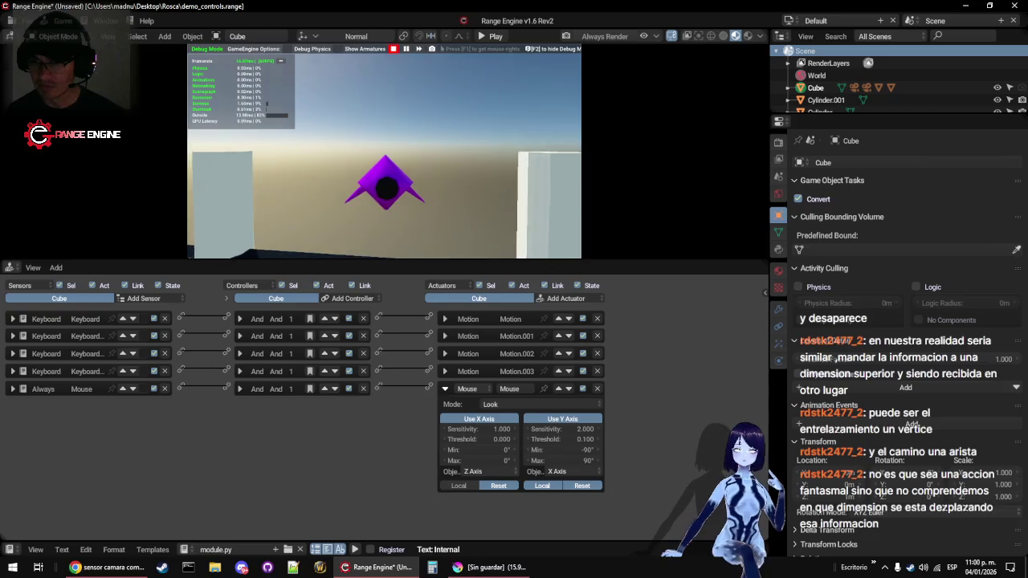
{"action": "key", "text": "Escape"}
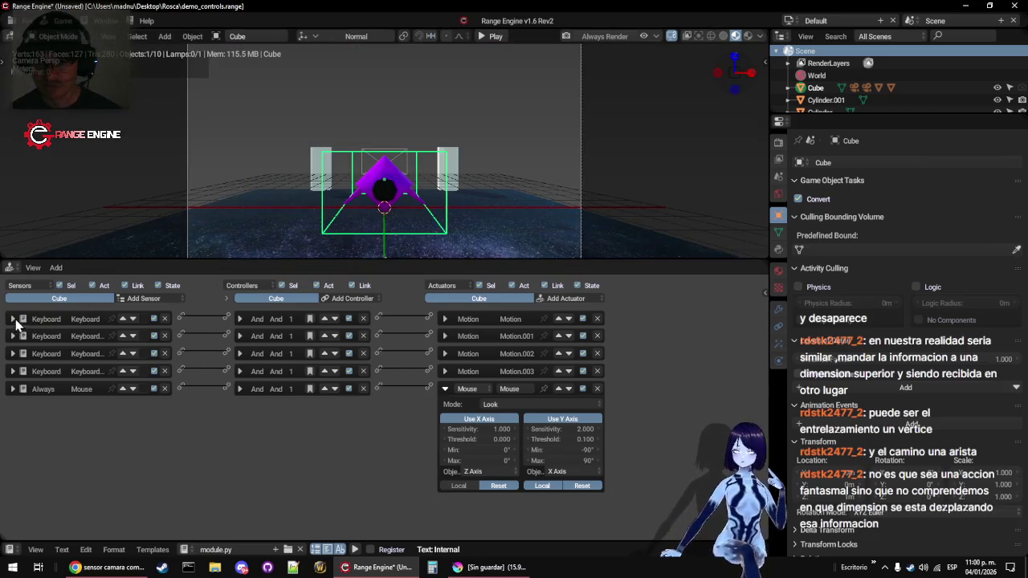
Change the W-key Keyboard sensor to an Always sensor with positive pulse, then play-test
{"action": "left_click", "coordinate": [12, 320]}
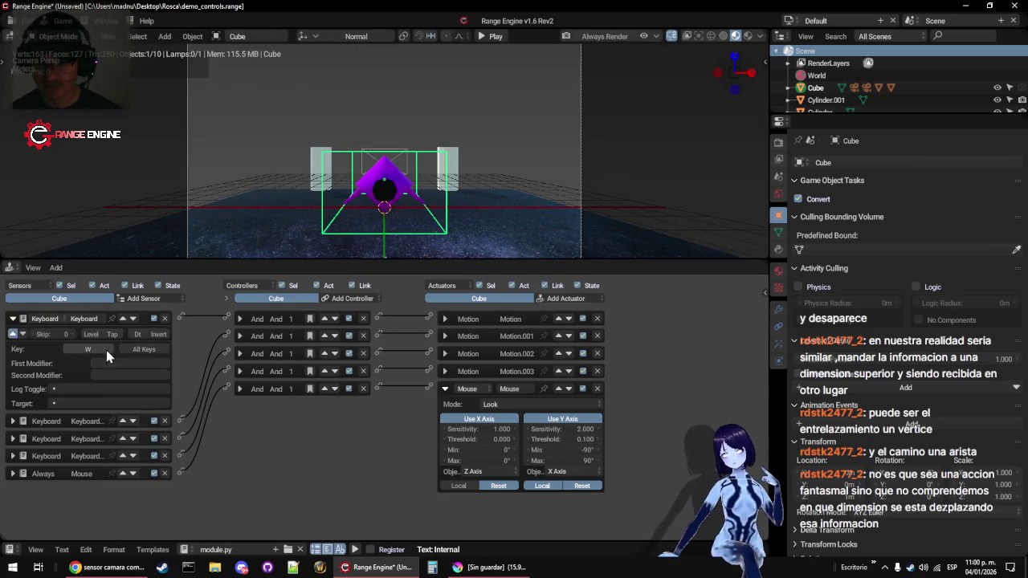
{"action": "left_click", "coordinate": [48, 319]}
{"action": "left_click", "coordinate": [48, 290]}
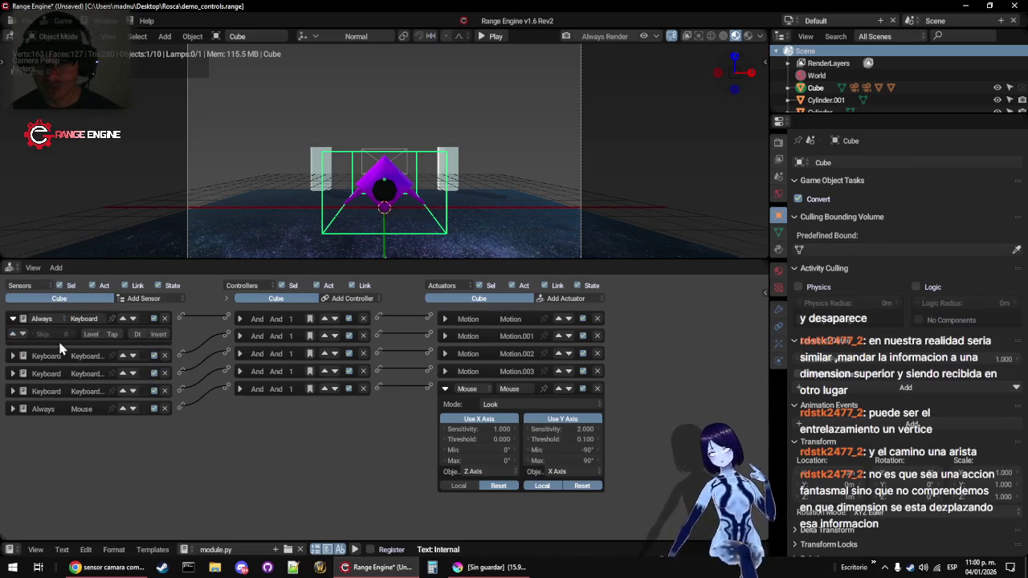
{"action": "left_click", "coordinate": [12, 334]}
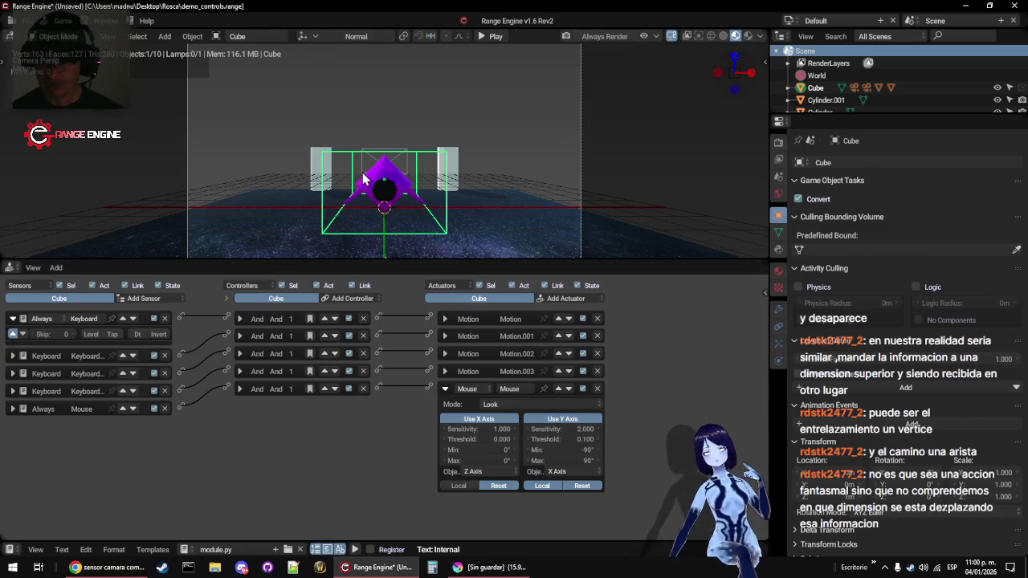
{"action": "key", "text": "p"}
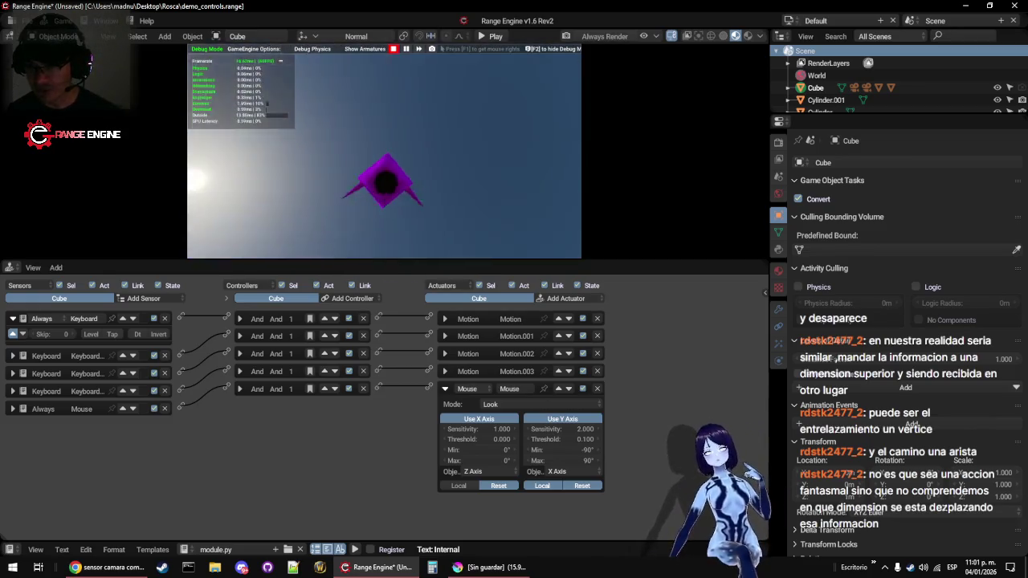
{"action": "key", "text": "Escape"}
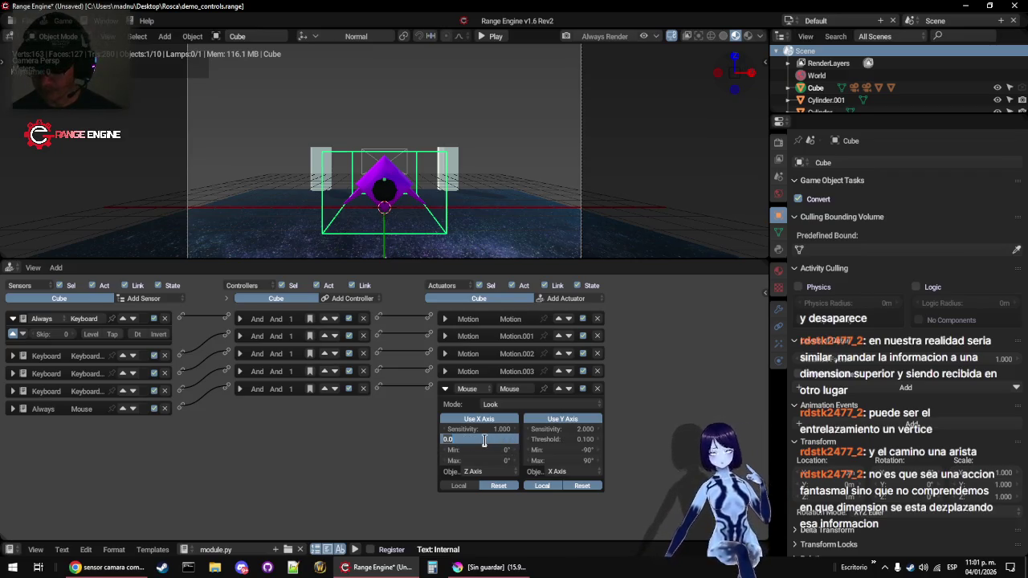
{"action": "left_click", "coordinate": [480, 439]}
{"action": "type", "text": ".5"}
Confirm the 0.500 horizontal mouse-look threshold and play-test the ship twice
{"action": "key", "text": "Return"}
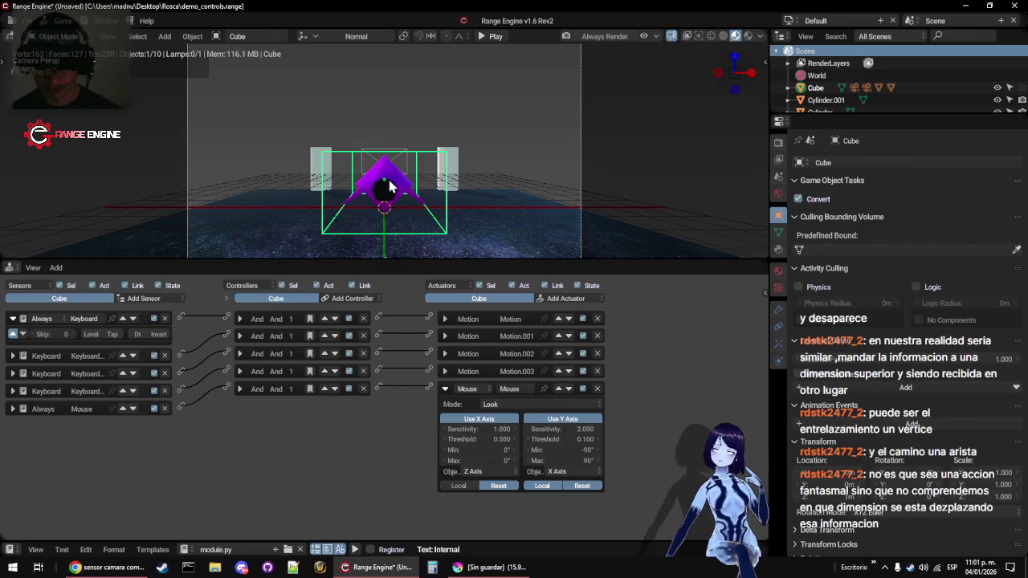
{"action": "key", "text": "p"}
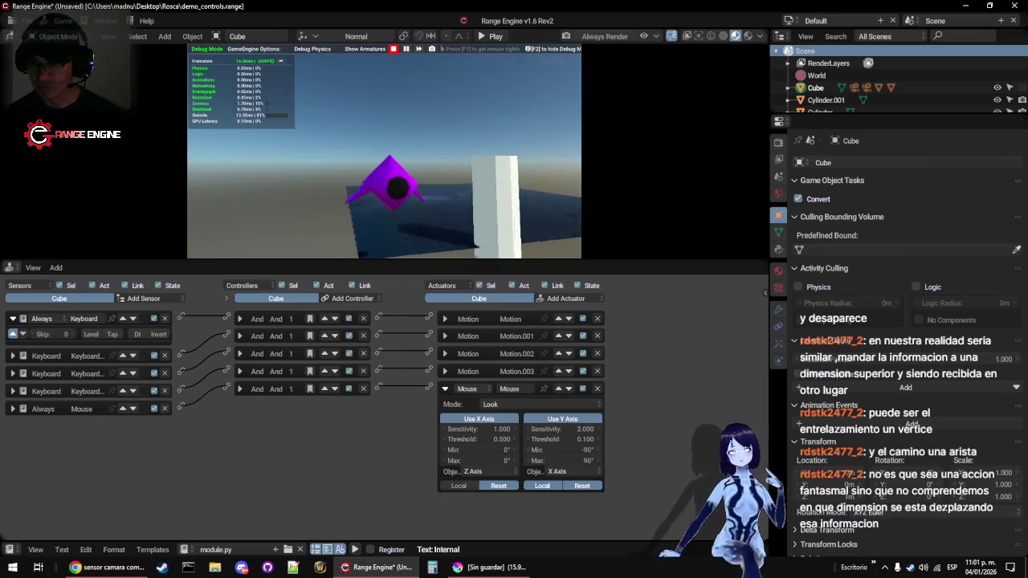
{"action": "key", "text": "Escape"}
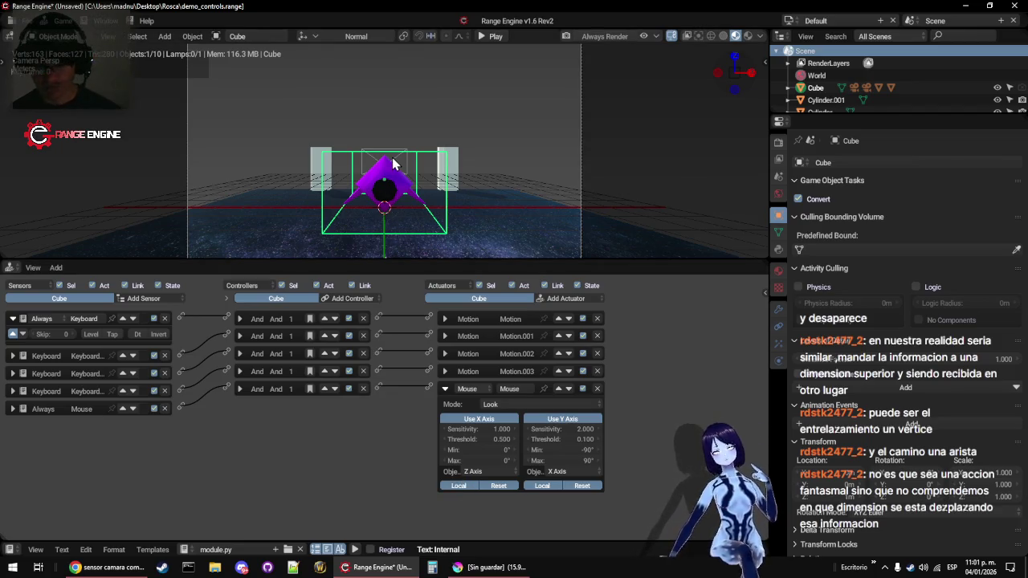
{"action": "key", "text": "p"}
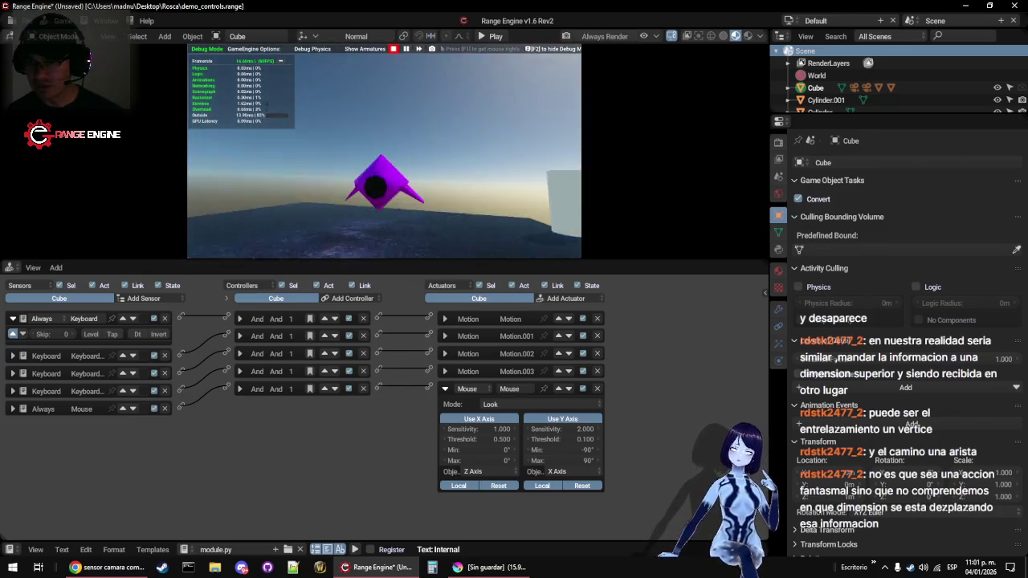
{"action": "key", "text": "Escape"}
Untick X Local and set Y sensitivity 1 with both thresholds at 0
{"action": "left_click", "coordinate": [463, 485]}
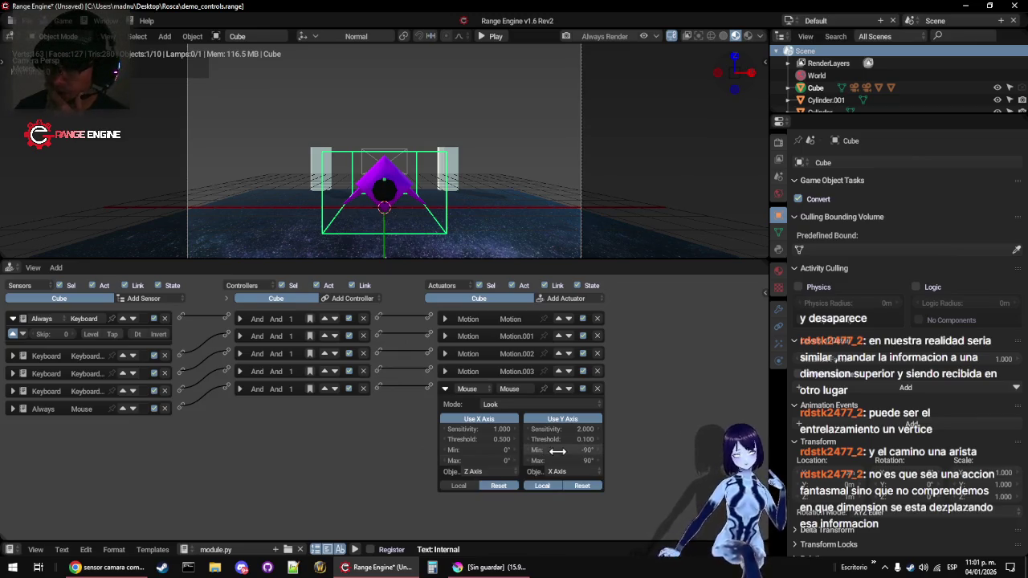
{"action": "left_click", "coordinate": [570, 430]}
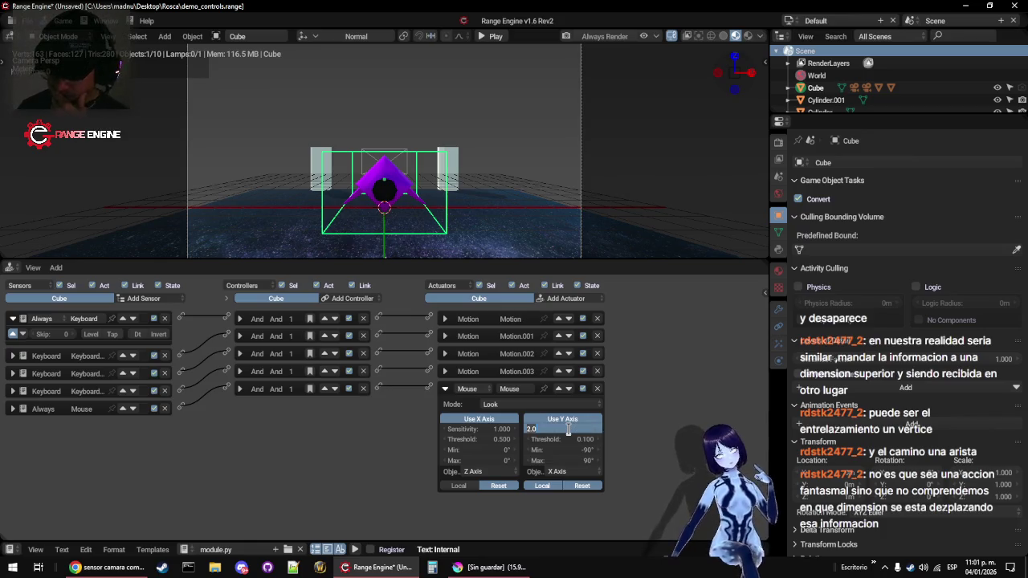
{"action": "key", "text": "Return"}
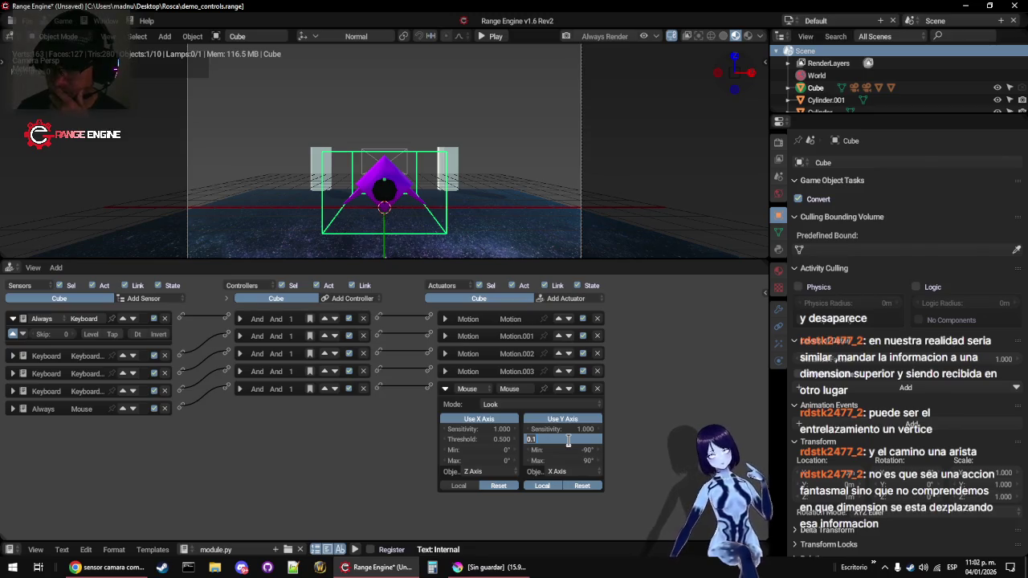
{"action": "key", "text": "Return"}
{"action": "left_click", "coordinate": [486, 439]}
{"action": "type", "text": "1.000"}
{"action": "key", "text": "Return"}
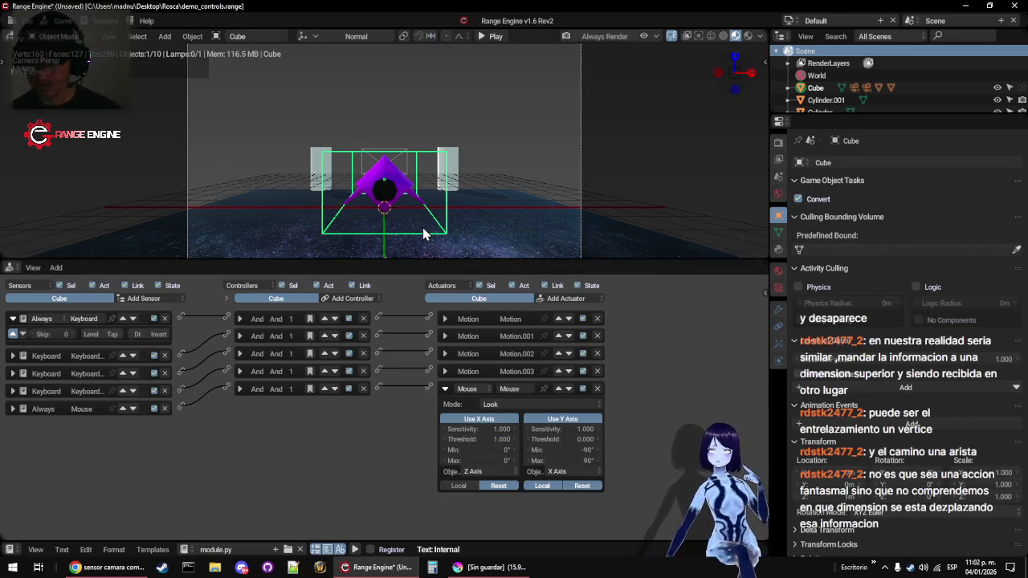
Play-test the new mouse look several times, flying the ship forward
{"action": "key", "text": "p"}
{"action": "key", "text": "w"}
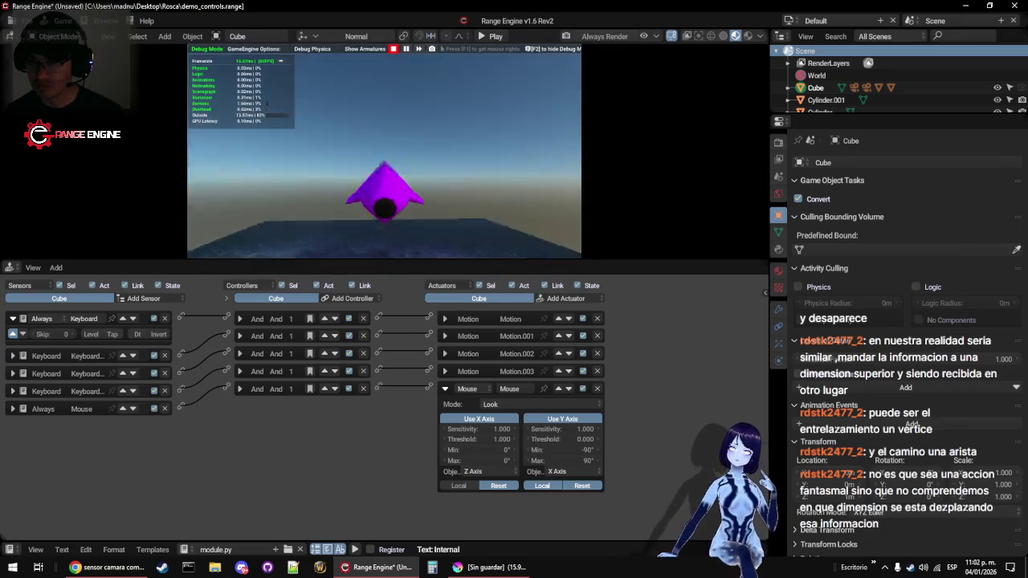
{"action": "mouse_move", "coordinate": [383, 153]}
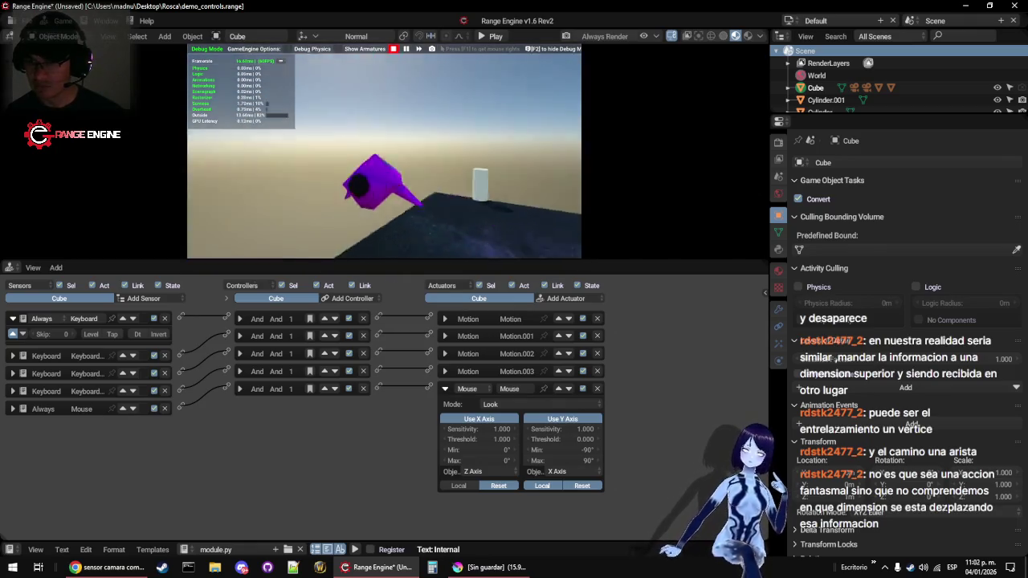
{"action": "key", "text": "Escape"}
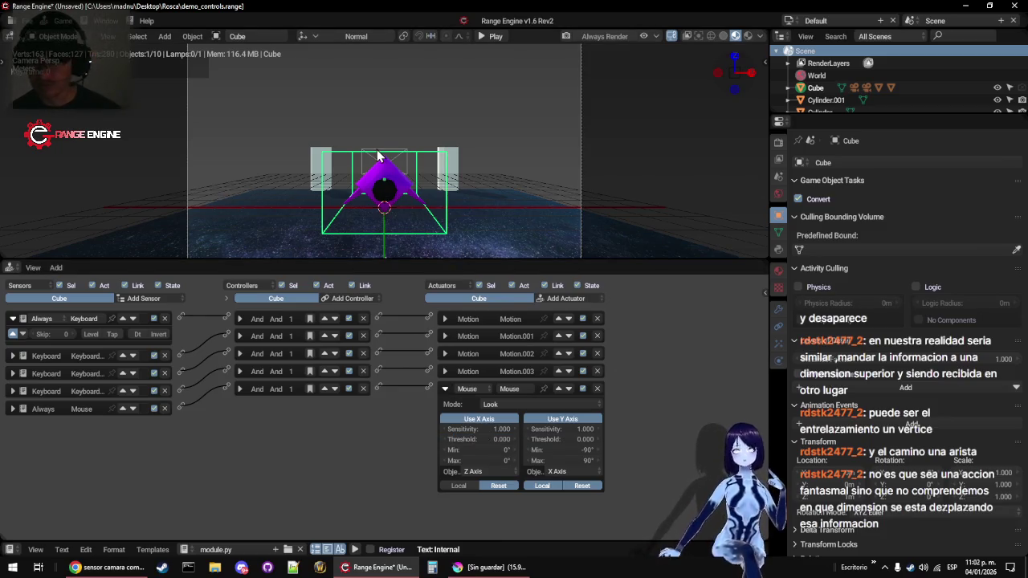
{"action": "key", "text": "p"}
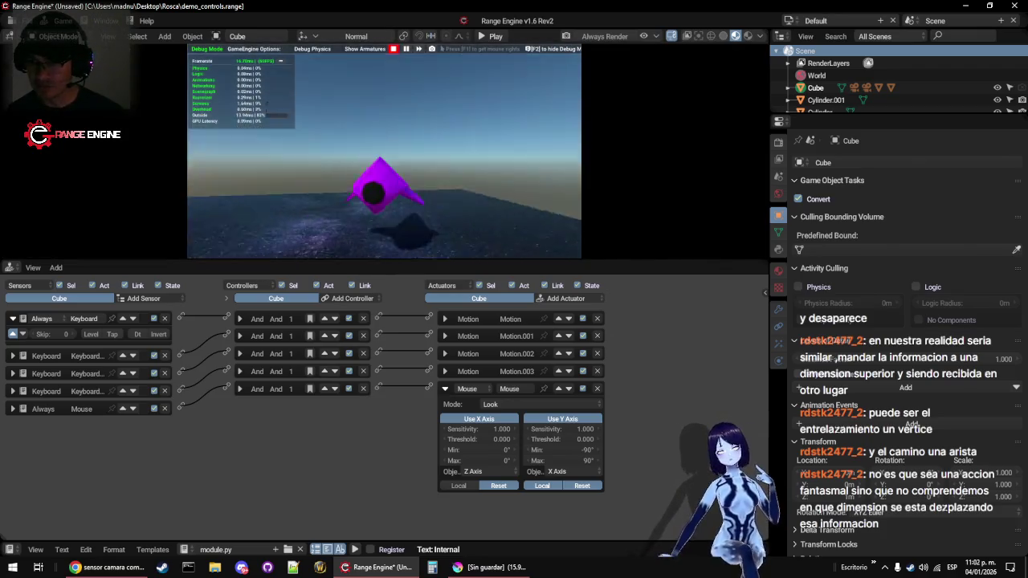
{"action": "key", "text": "Escape"}
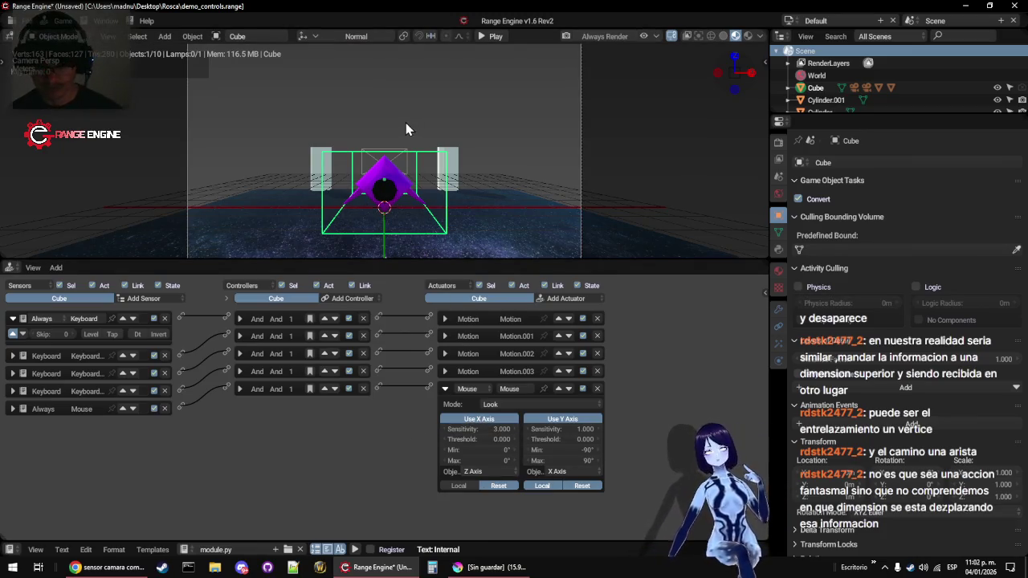
{"action": "key", "text": "p"}
{"action": "key", "text": "Escape"}
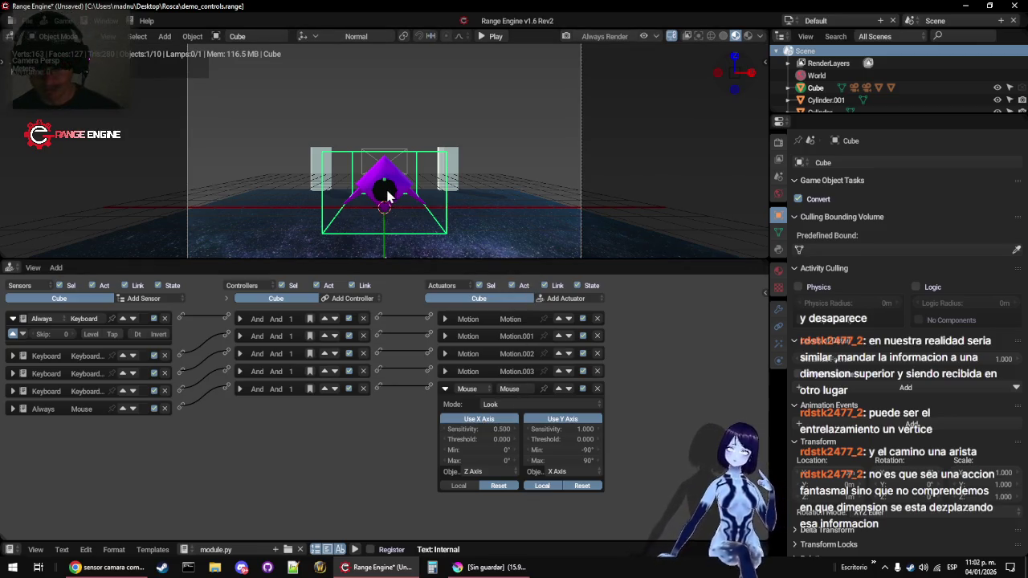
{"action": "key", "text": "p"}
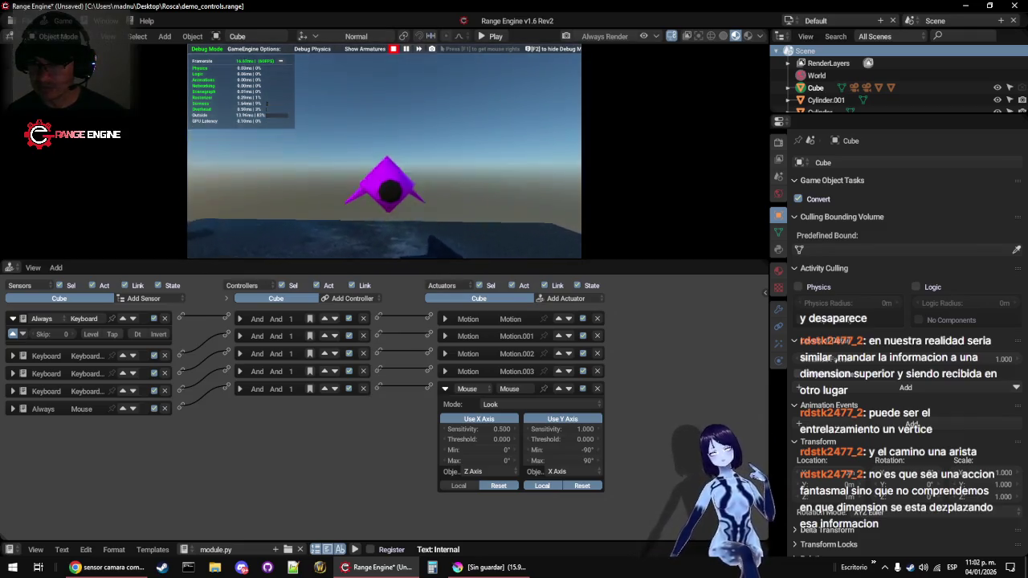
{"action": "key", "text": "Escape"}
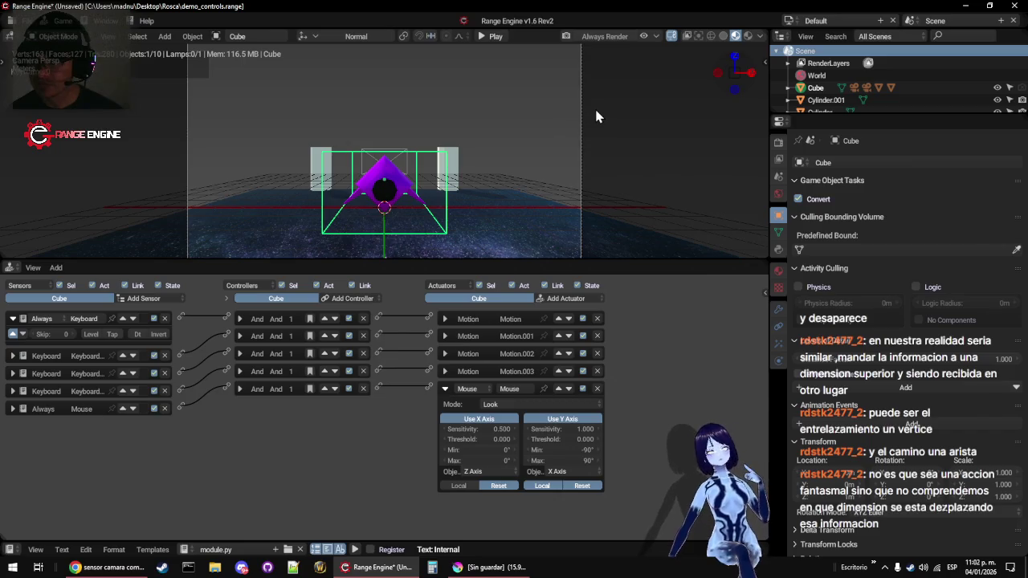
Select the follow Camera and play-test to check its view
{"action": "left_click", "coordinate": [586, 127]}
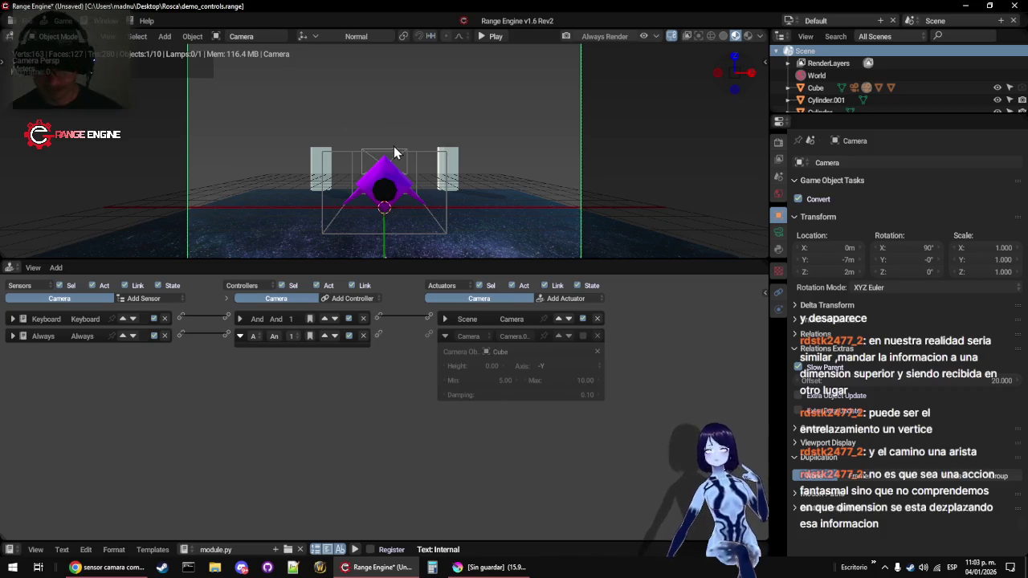
{"action": "key", "text": "p"}
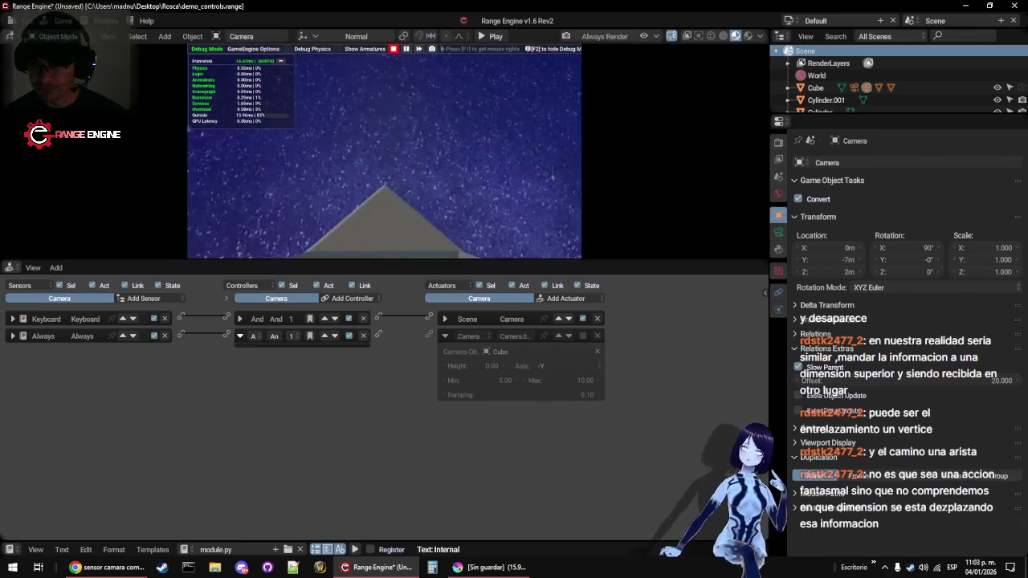
{"action": "key", "text": "Escape"}
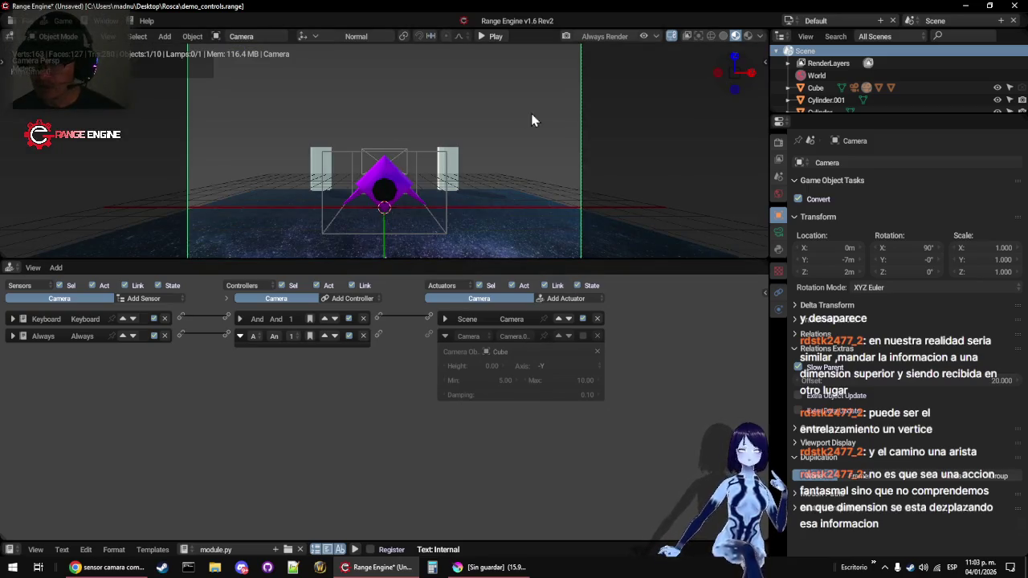
Inspect Camera.001, reselect the Cube with Y sensitivity 0.25, and play-test again
{"action": "left_click", "coordinate": [406, 167]}
{"action": "left_click", "coordinate": [405, 161]}
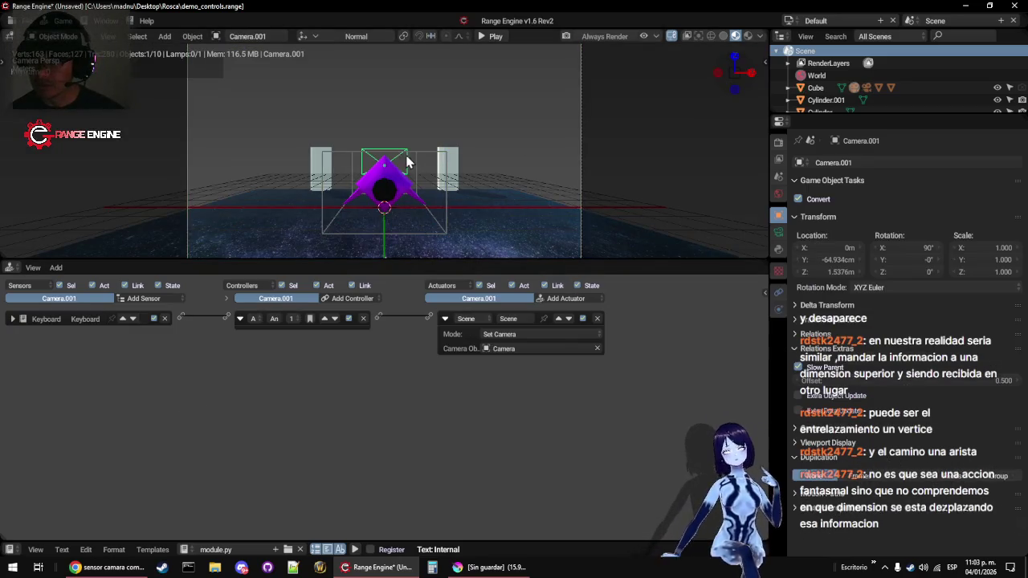
{"action": "left_click", "coordinate": [432, 156]}
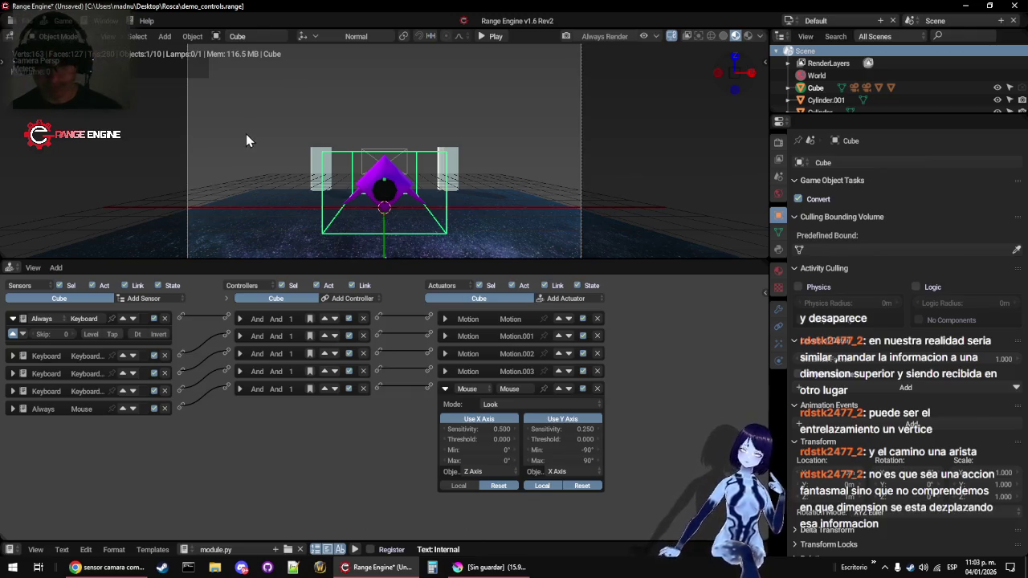
{"action": "key", "text": "p"}
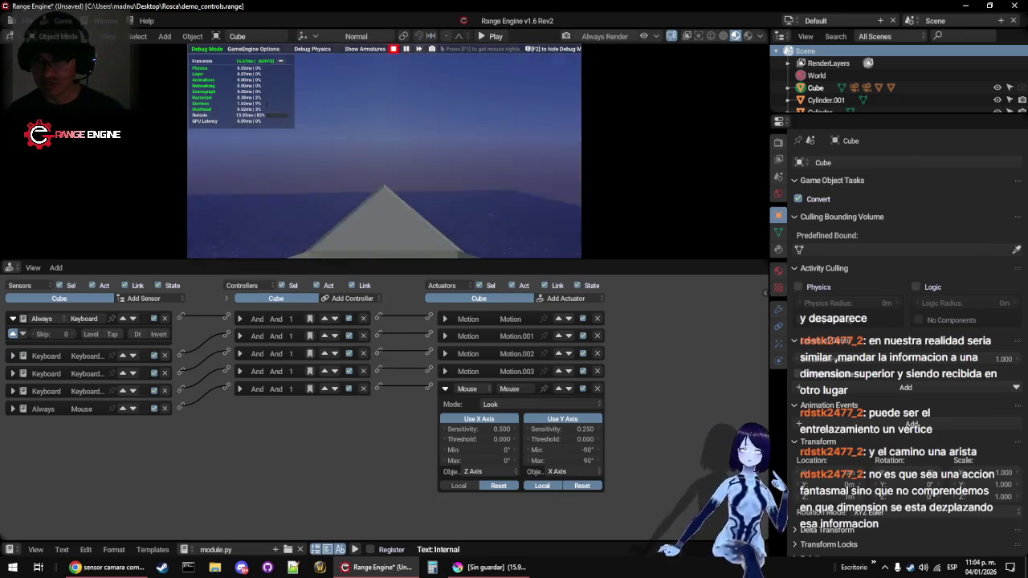
Stop the game, expand the Motion actuator showing 0.30 on Y, and select the Plane
{"action": "key", "text": "Escape"}
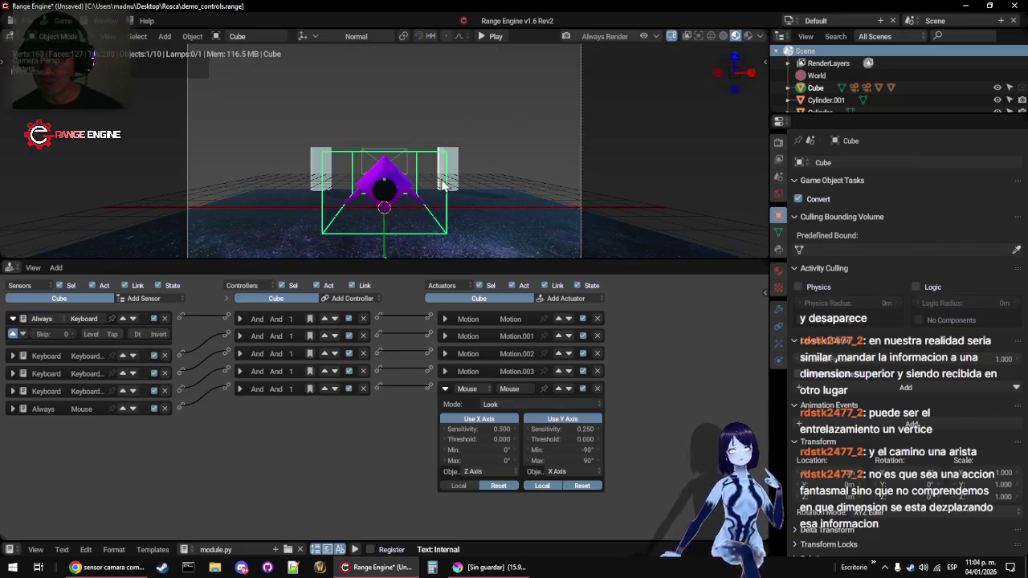
{"action": "left_click", "coordinate": [446, 318]}
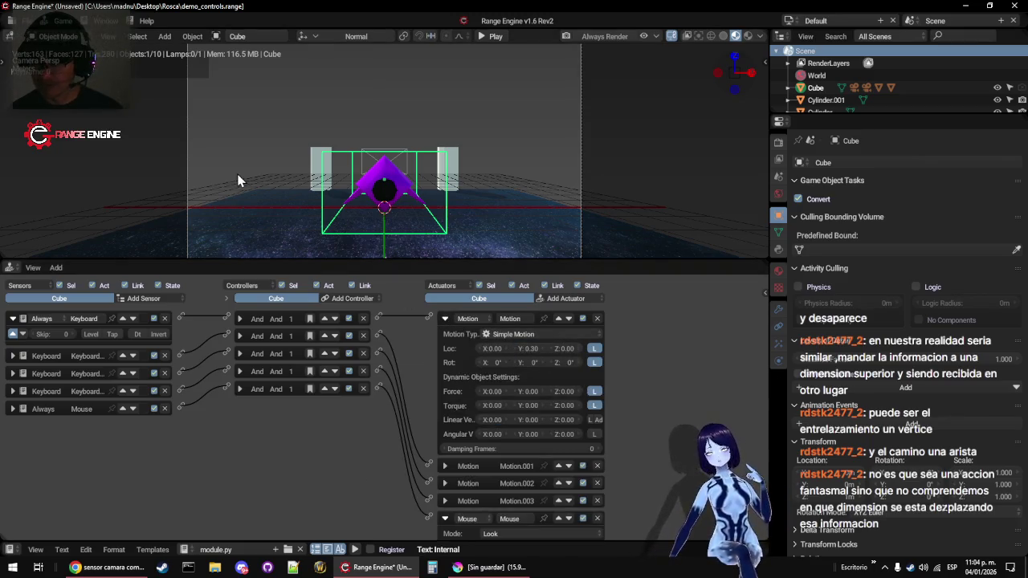
{"action": "left_click", "coordinate": [256, 200]}
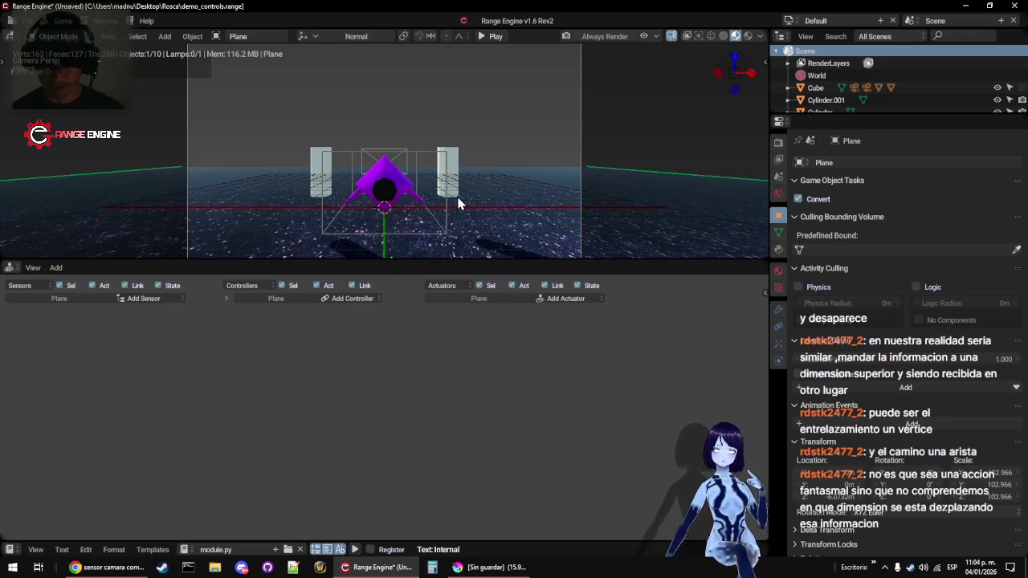
Play-test the game twice, then maximize the viewport and play again full-size
{"action": "key", "text": "p"}
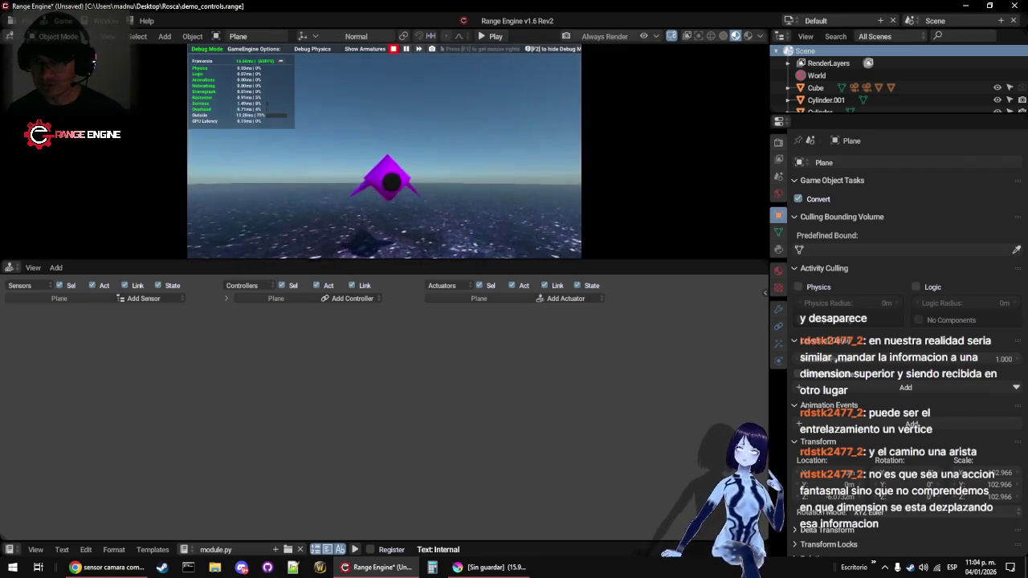
{"action": "key", "text": "Escape"}
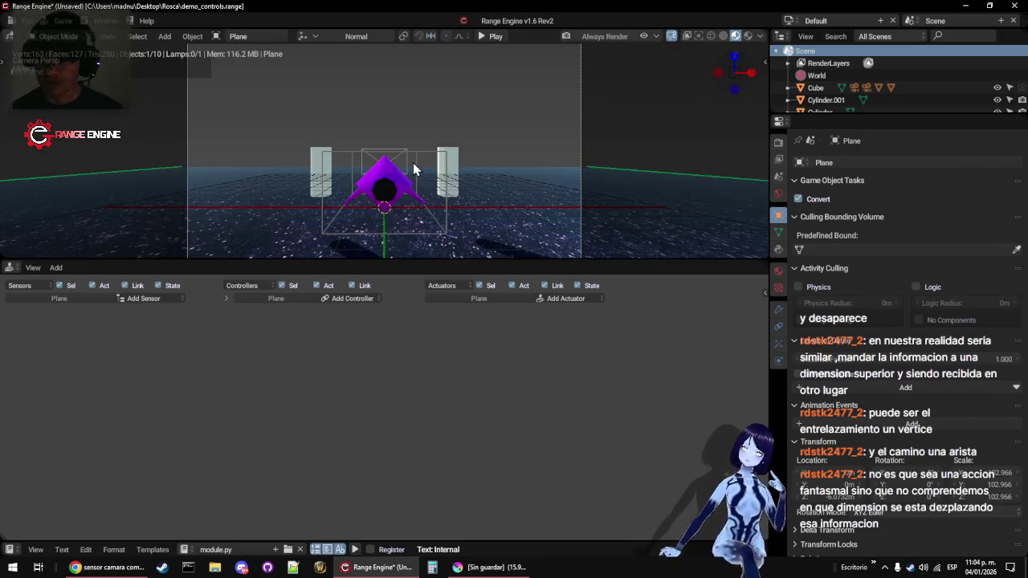
{"action": "key", "text": "p"}
{"action": "key", "text": "Escape"}
{"action": "key", "text": "ctrl+space"}
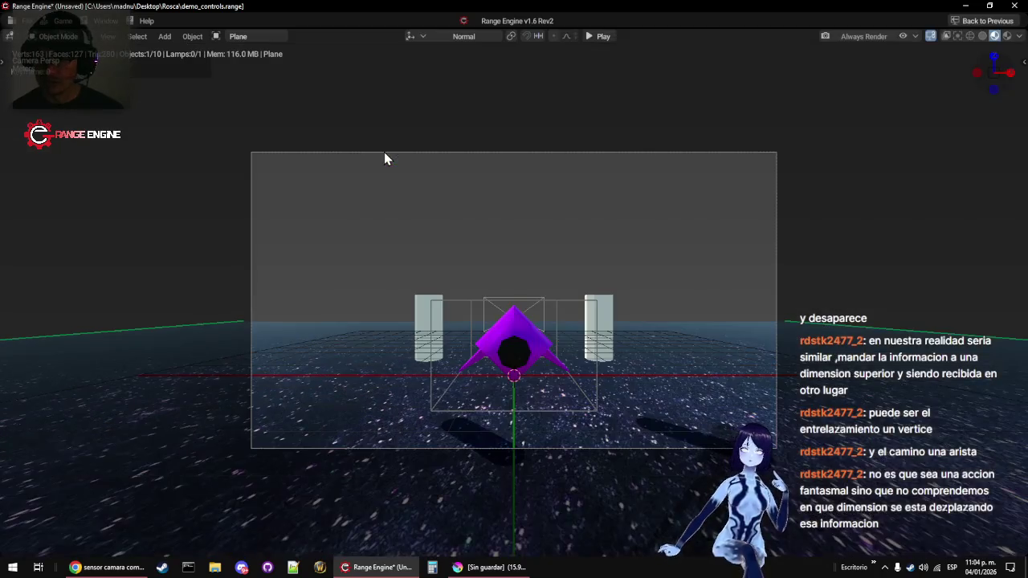
{"action": "key", "text": "p"}
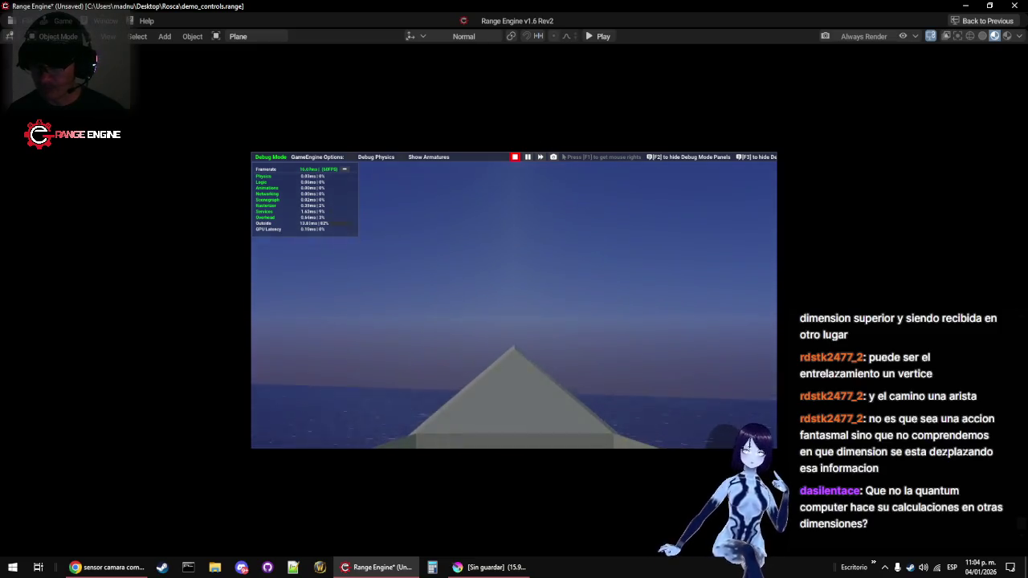
{"action": "key", "text": "Escape"}
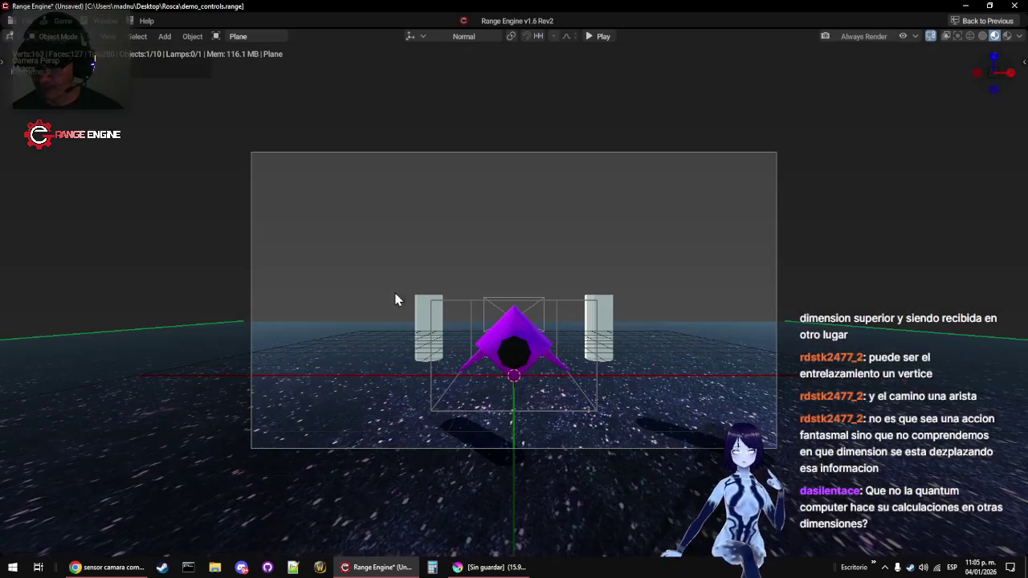
Apply transforms to all objects, select Camera.001 and restore the normal layout
{"action": "key", "text": "ctrl+a"}
{"action": "left_click", "coordinate": [510, 298]}
{"action": "key", "text": "a"}
{"action": "key", "text": "ctrl+a"}
{"action": "left_click", "coordinate": [509, 296]}
{"action": "left_click", "coordinate": [511, 303]}
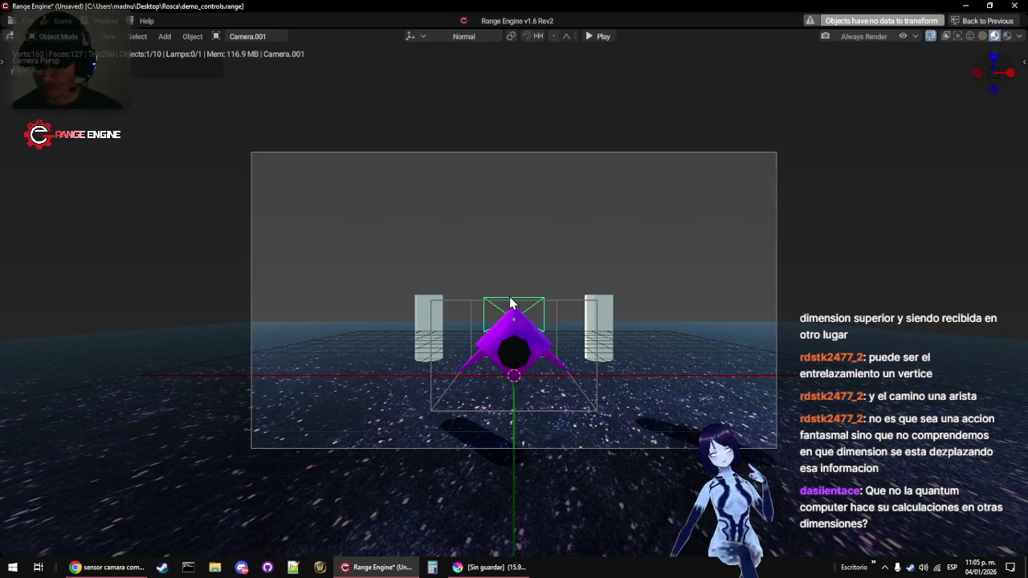
{"action": "key", "text": "ctrl+space"}
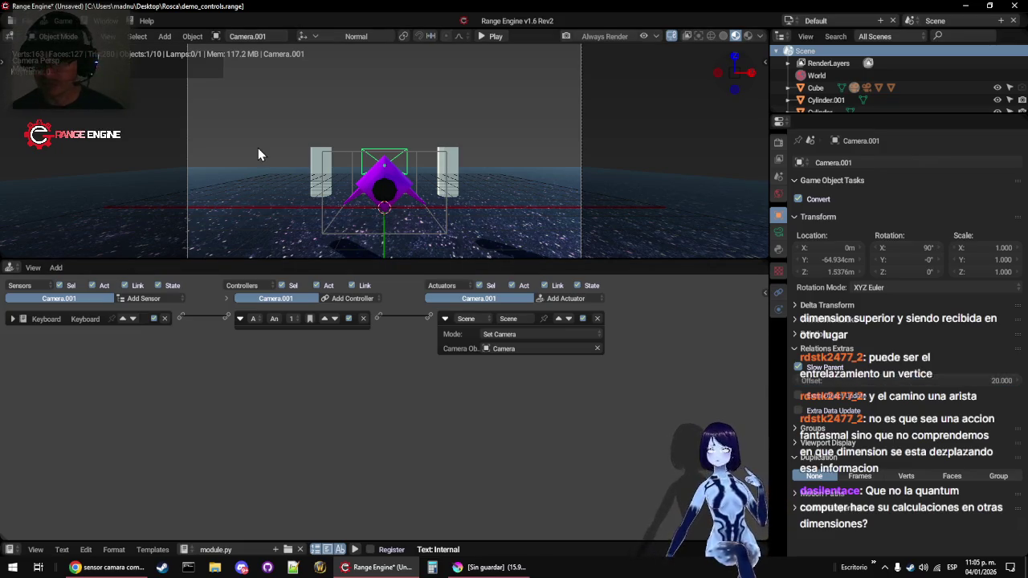
Play-test through the camera view, including a maximized run flying the ship forward
{"action": "key", "text": "KP_0"}
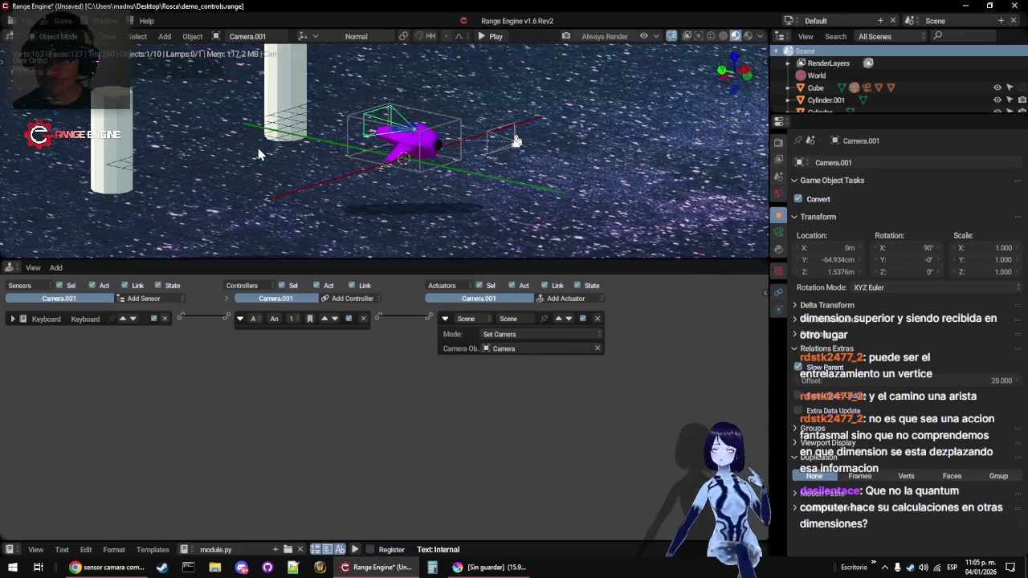
{"action": "key", "text": "KP_0"}
{"action": "key", "text": "p"}
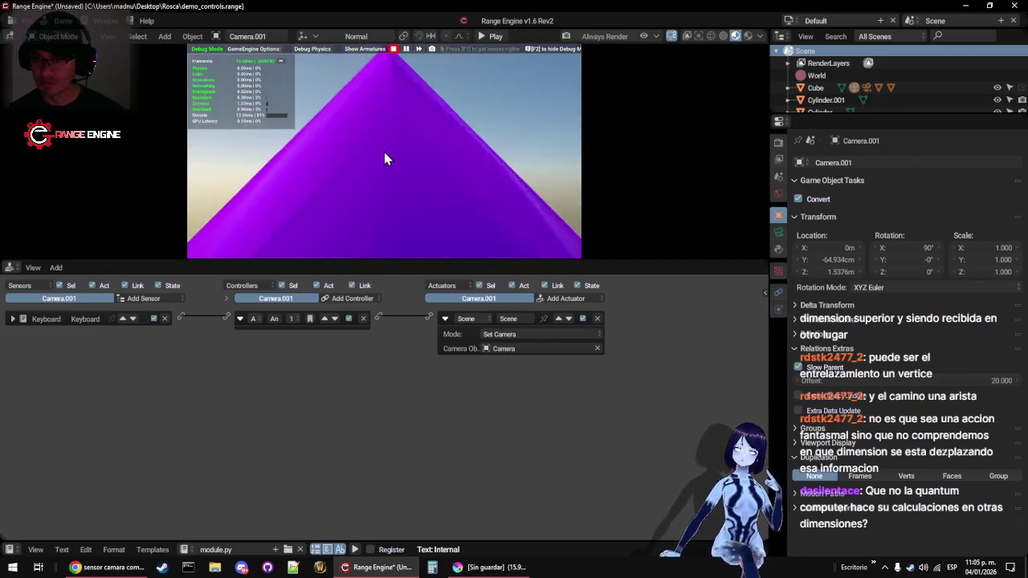
{"action": "key", "text": "Escape"}
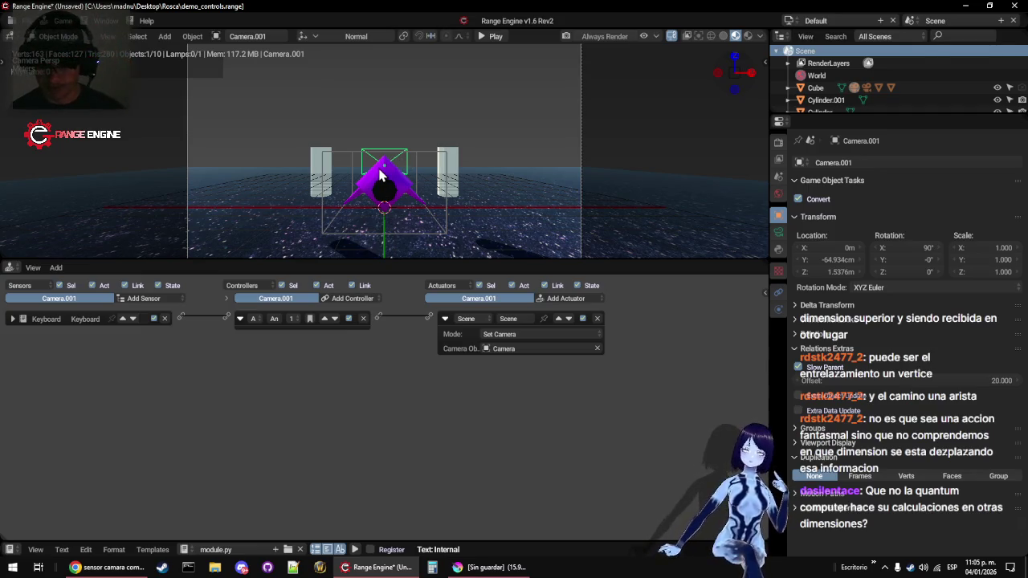
{"action": "key", "text": "ctrl+space"}
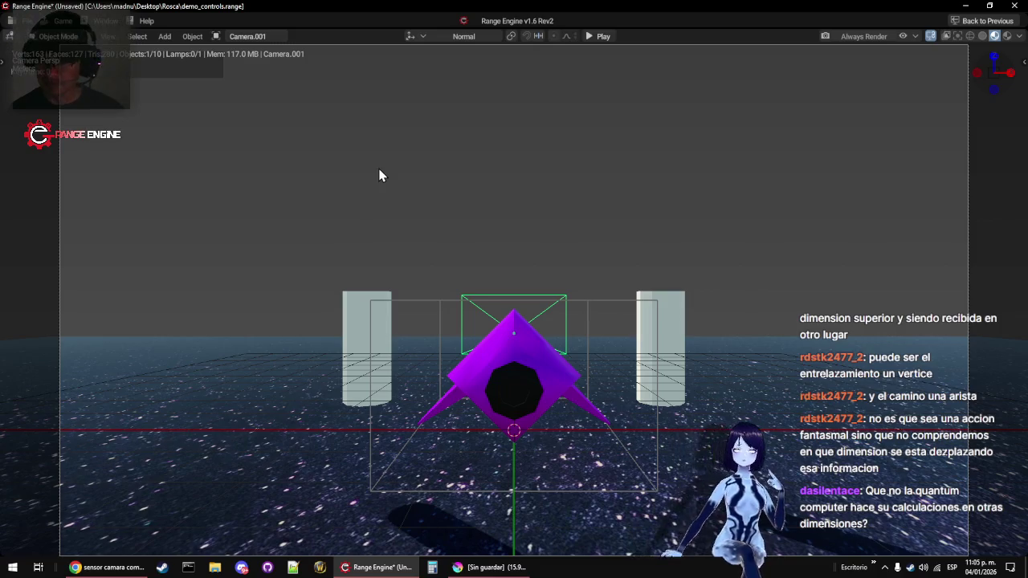
{"action": "key", "text": "p"}
{"action": "key", "text": "w"}
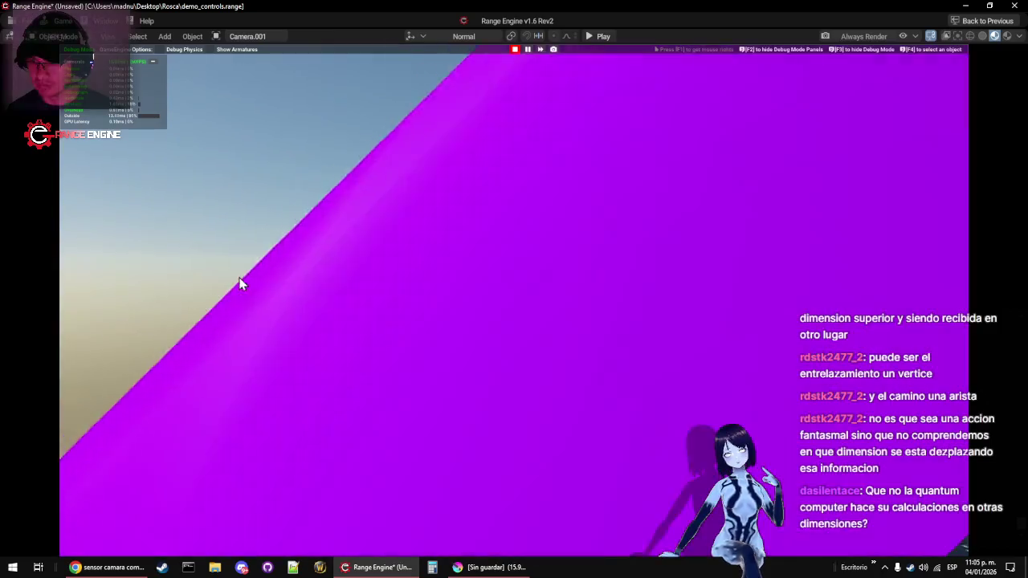
{"action": "key", "text": "Escape"}
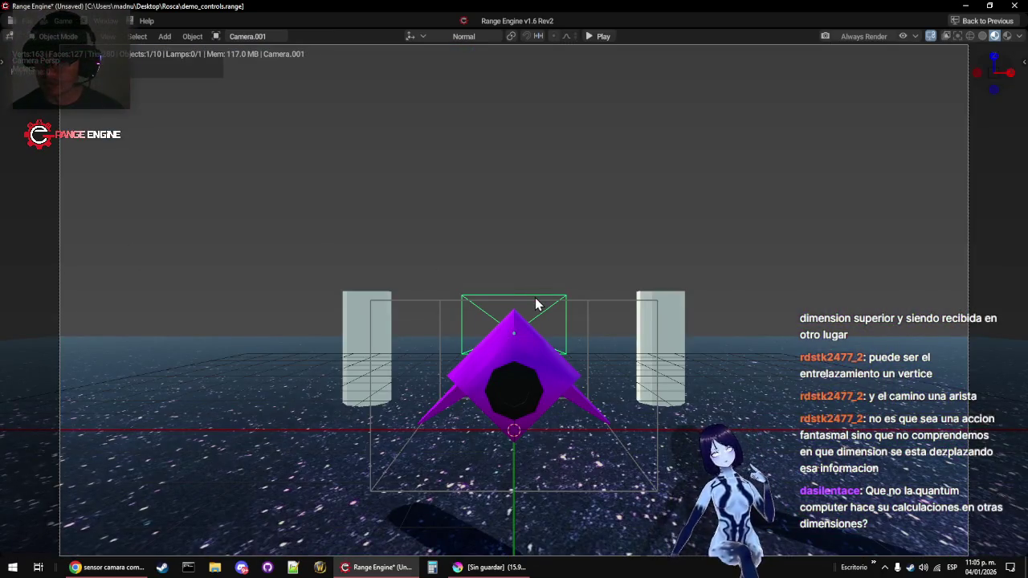
{"action": "key", "text": "p"}
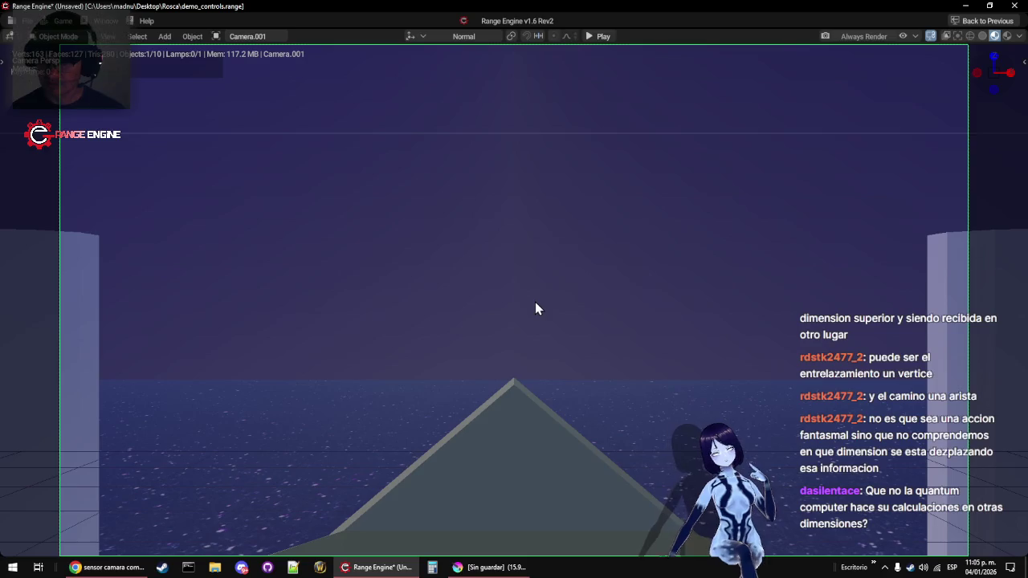
{"action": "key", "text": "Escape"}
Move the cockpit camera further forward inside the ship in wireframe side view, then play-test
{"action": "key", "text": "KP_3"}
{"action": "key", "text": "shift+z"}
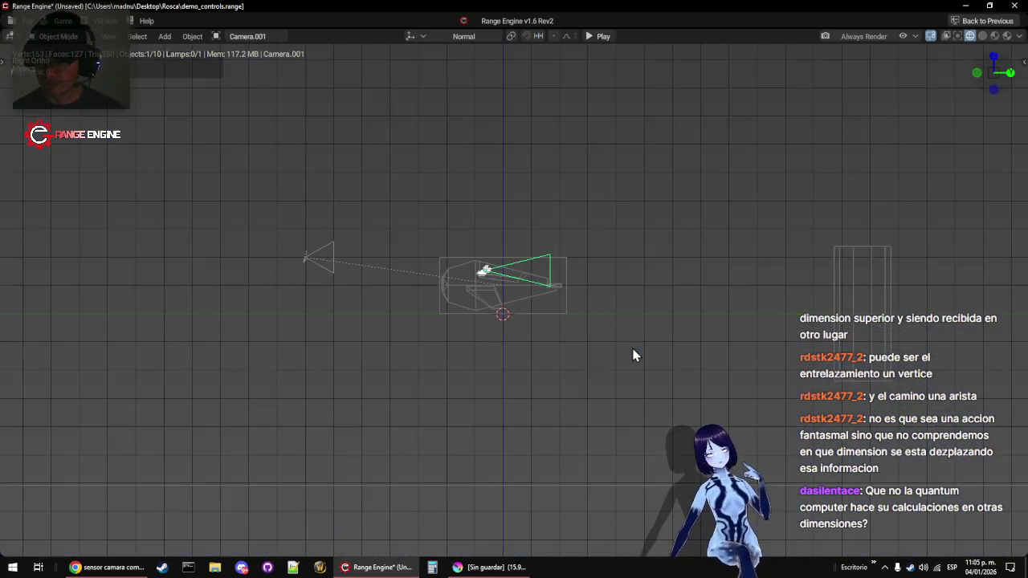
{"action": "scroll", "coordinate": [551, 282], "scroll_direction": "up", "scroll_amount": 8}
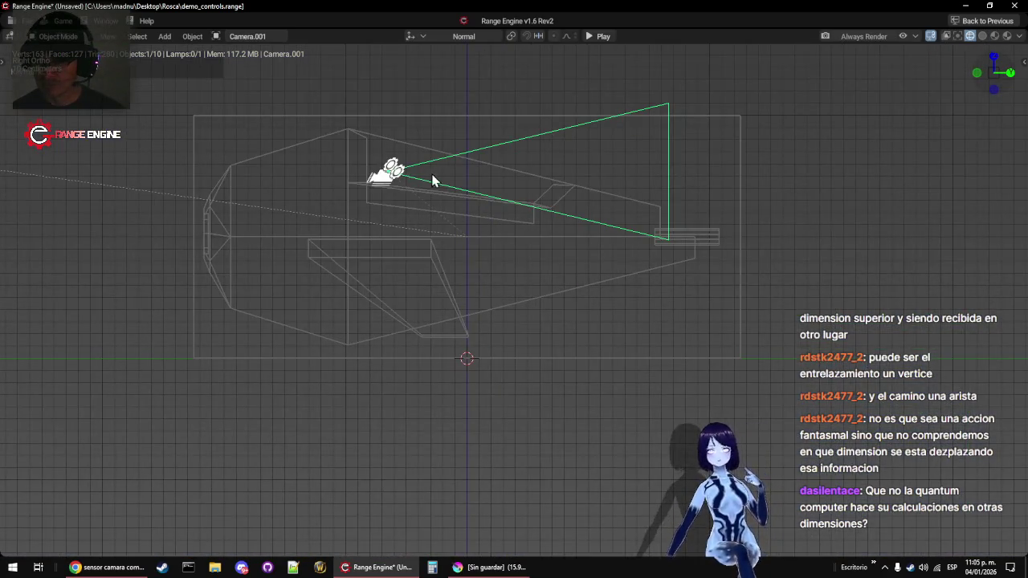
{"action": "key", "text": "g"}
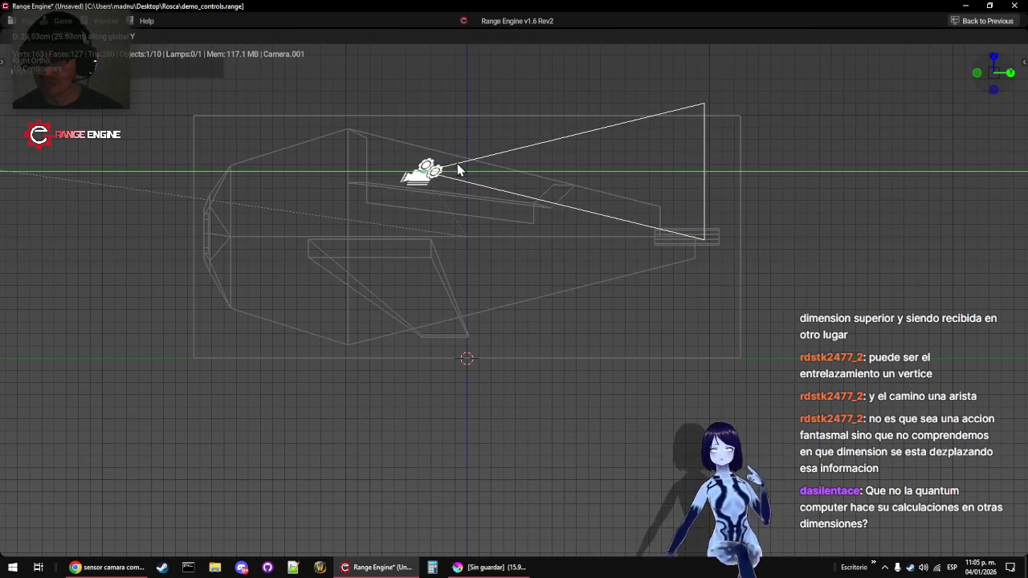
{"action": "left_click", "coordinate": [460, 167]}
{"action": "key", "text": "KP_0"}
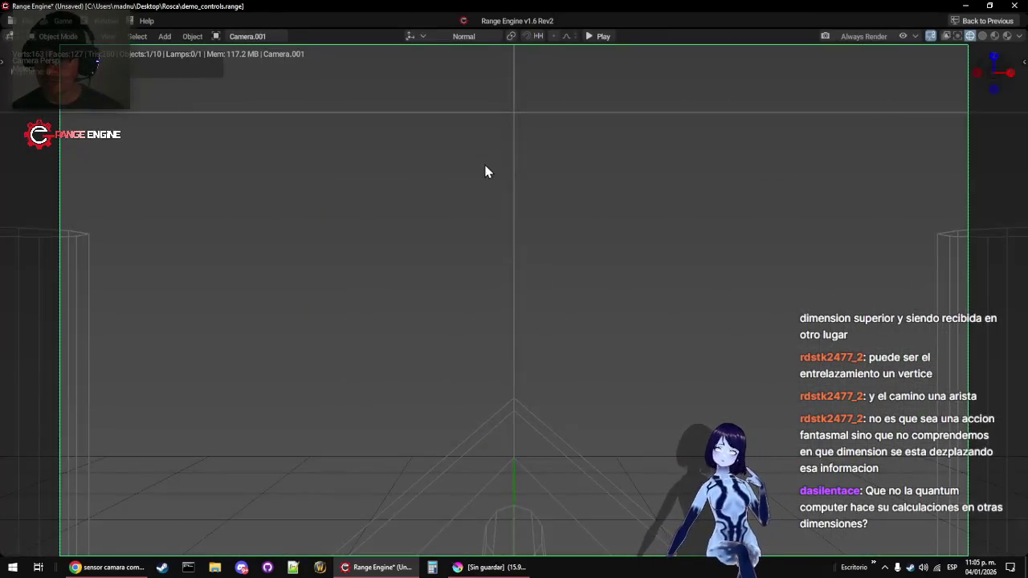
{"action": "key", "text": "shift+z"}
{"action": "key", "text": "p"}
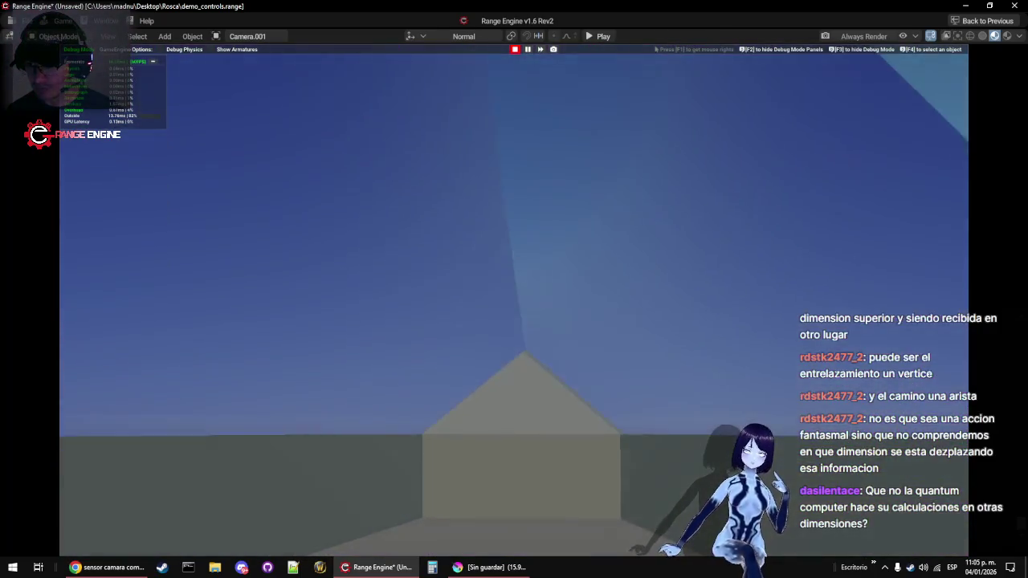
Set the camera's Slow Parent Offset to 10 and play-test in the maximized viewport
{"action": "key", "text": "Escape"}
{"action": "key", "text": "ctrl+space"}
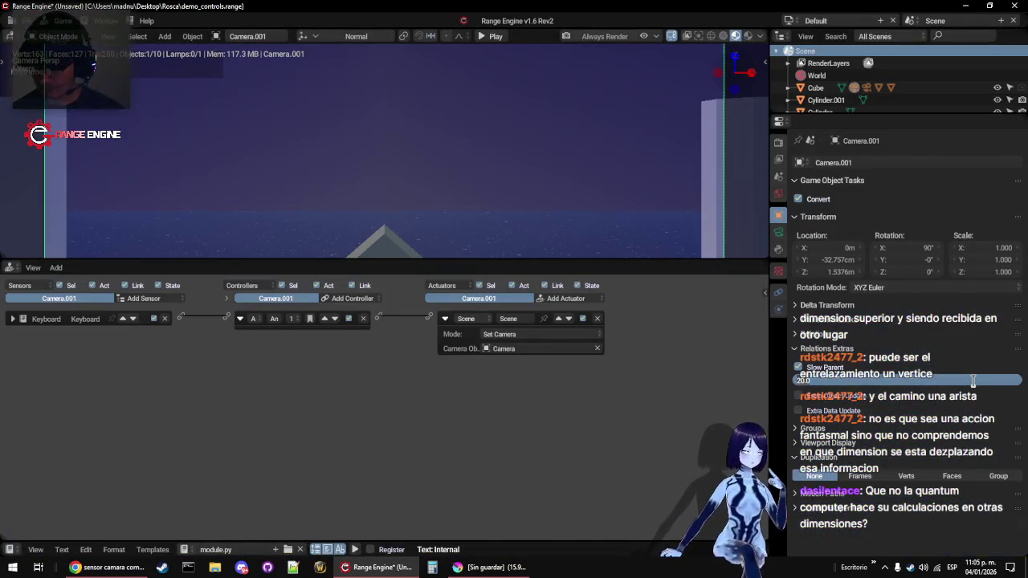
{"action": "key", "text": "ctrl+space"}
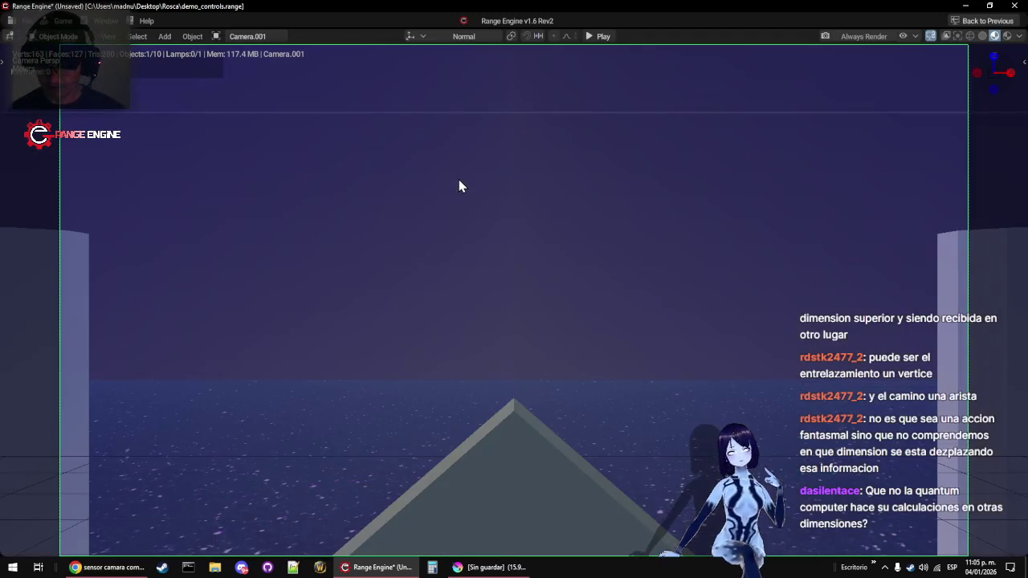
{"action": "key", "text": "p"}
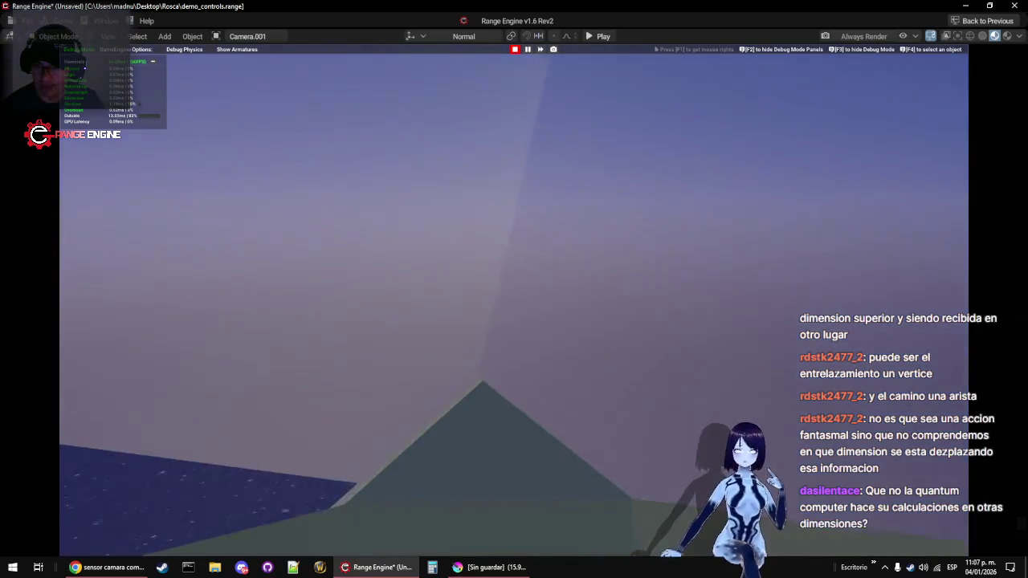
{"action": "key", "text": "Escape"}
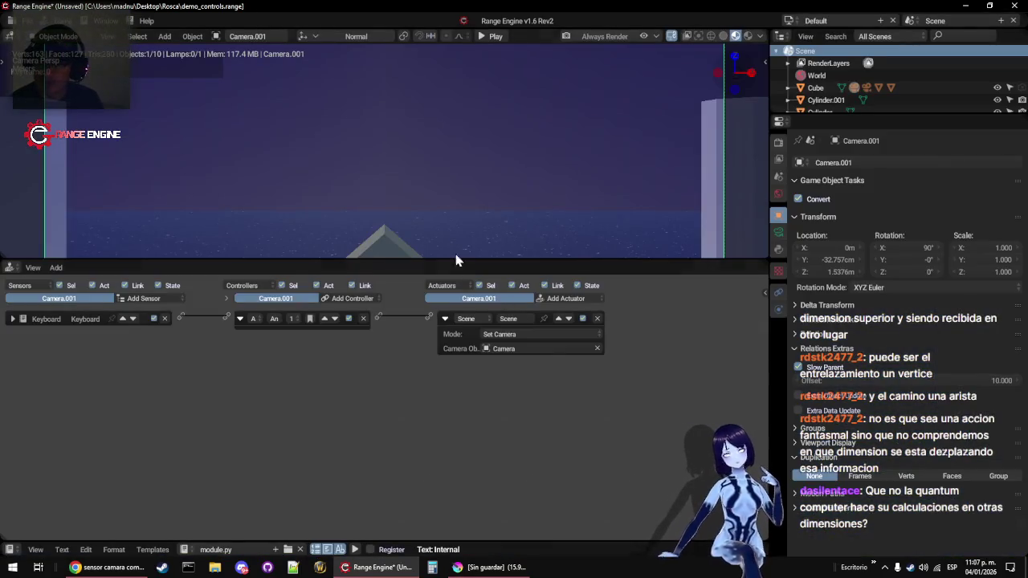
Switch to orthographic view and enlarge the 3D viewport and the outliner
{"action": "key", "text": "KP_5"}
{"action": "key", "text": "KP_5"}
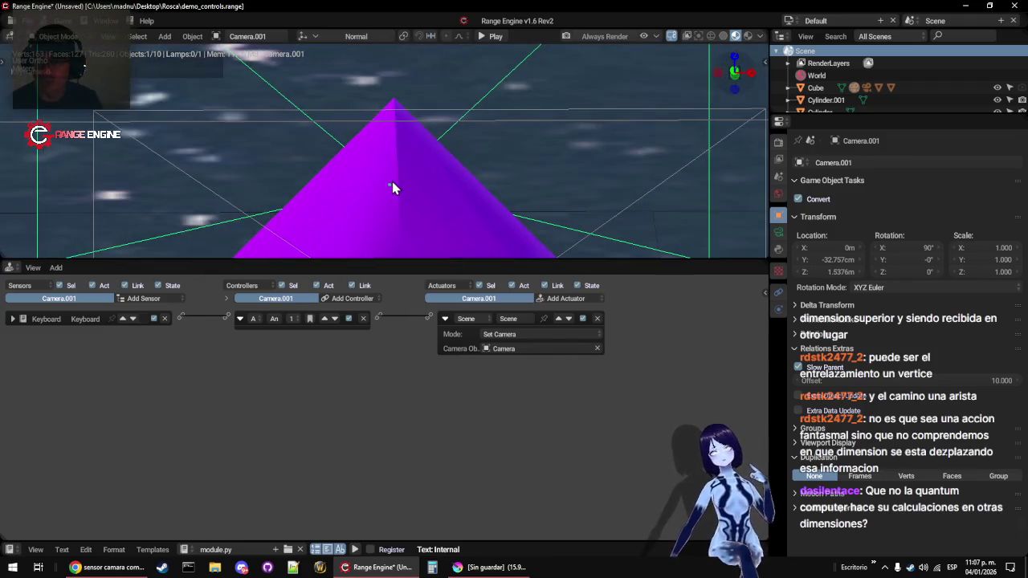
{"action": "key", "text": "ctrl+space"}
{"action": "key", "text": "ctrl+space"}
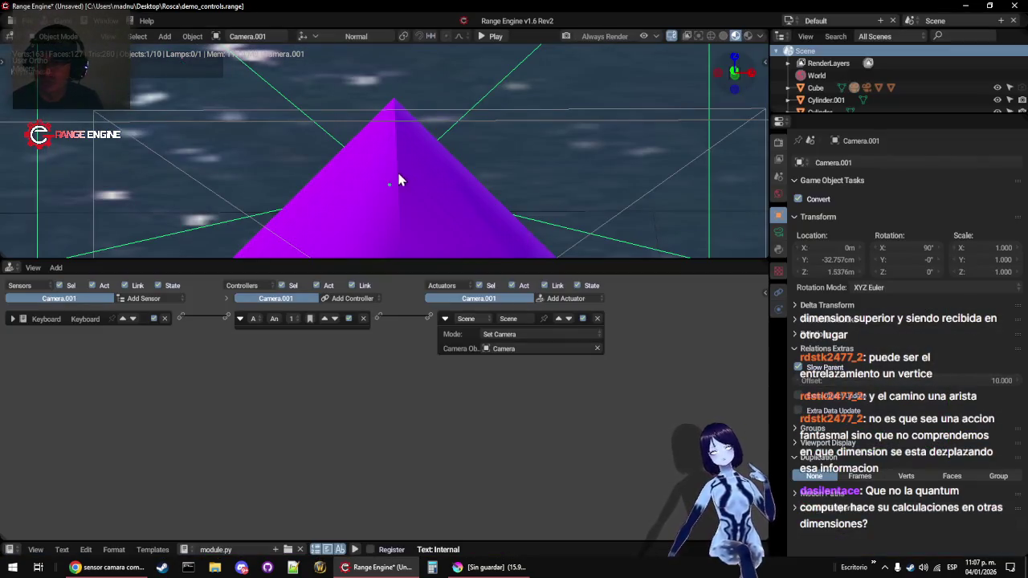
{"action": "left_click_drag", "start_coordinate": [382, 258], "coordinate": [397, 515]}
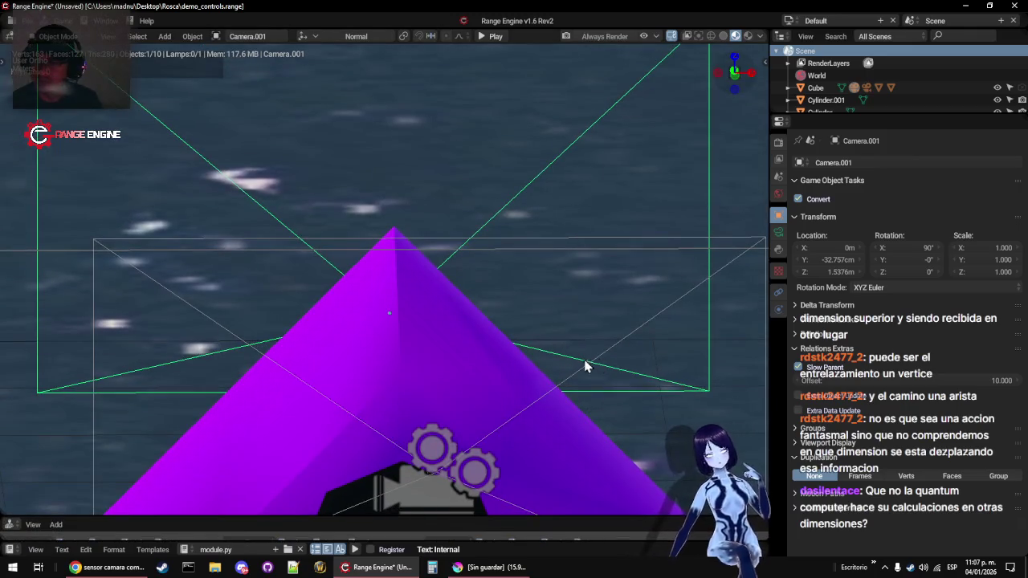
{"action": "left_click_drag", "start_coordinate": [848, 114], "coordinate": [853, 213]}
Add a modifier to the Plane, hide the plane and pillars, and play-test from the camera
{"action": "left_click", "coordinate": [399, 234]}
{"action": "scroll", "coordinate": [417, 169], "scroll_direction": "down", "scroll_amount": 10}
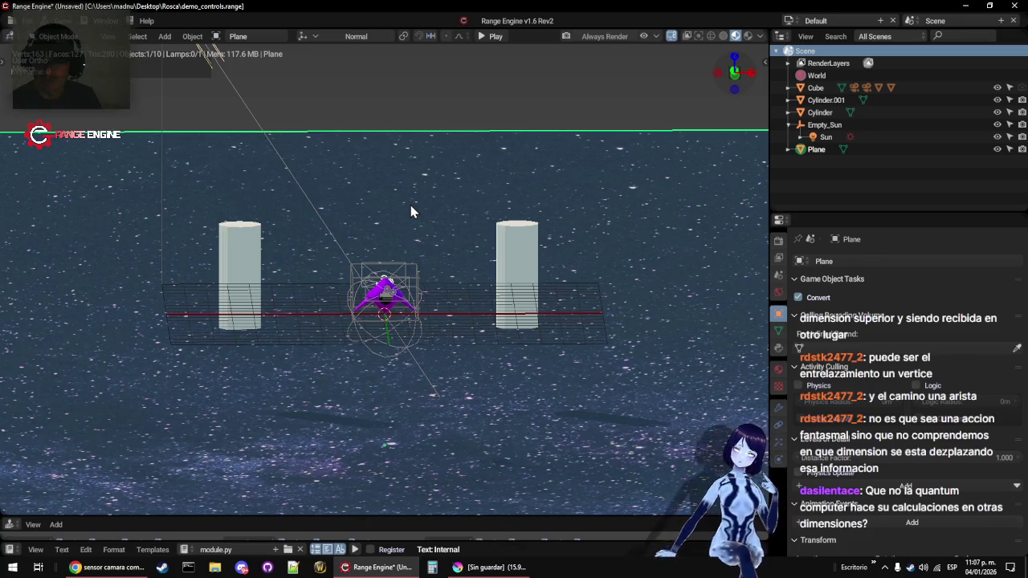
{"action": "key", "text": "ctrl+1"}
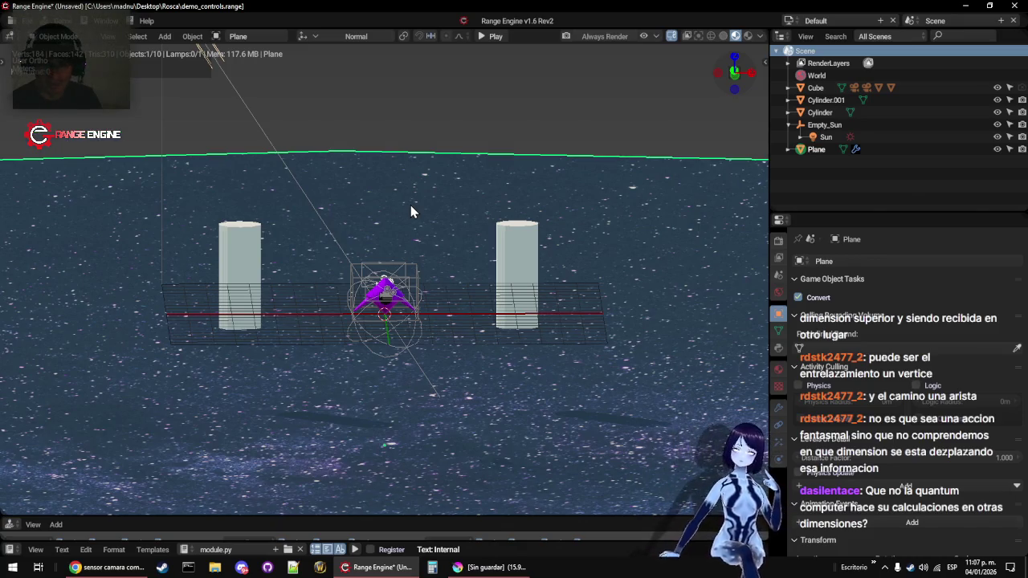
{"action": "key", "text": "Delete"}
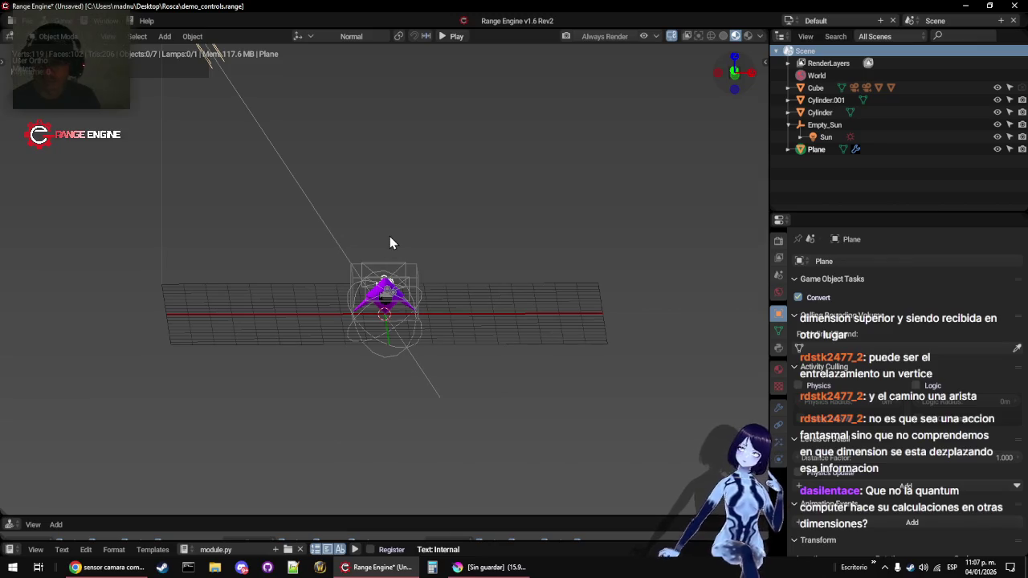
{"action": "key", "text": "KP_0"}
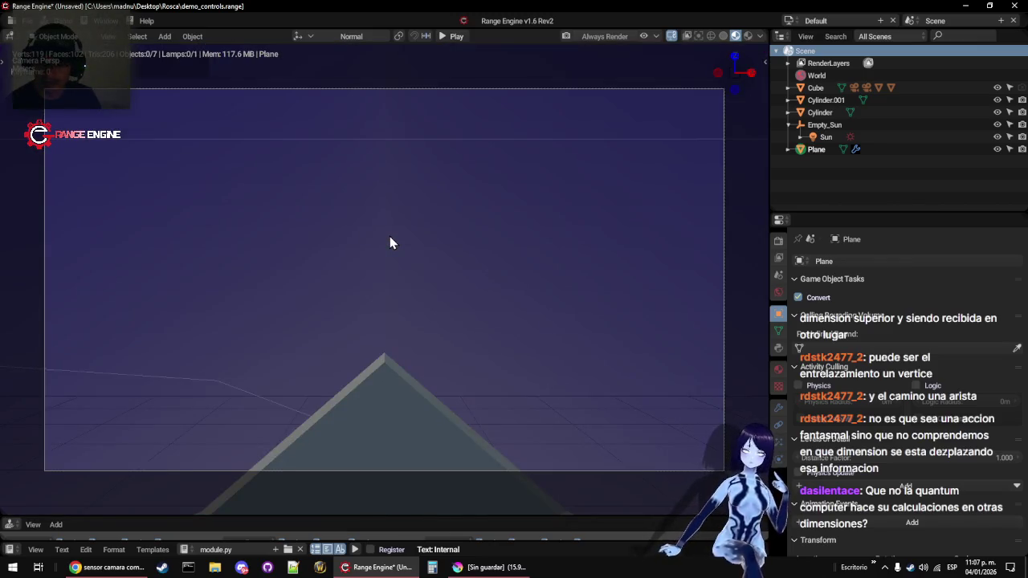
{"action": "key", "text": "p"}
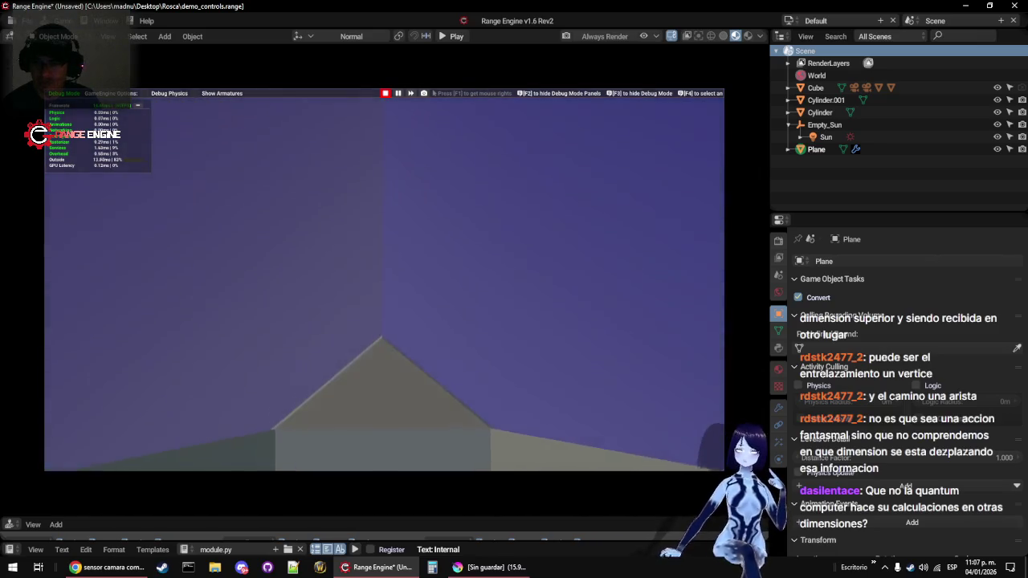
{"action": "key", "text": "Escape"}
{"action": "key", "text": "KP_0"}
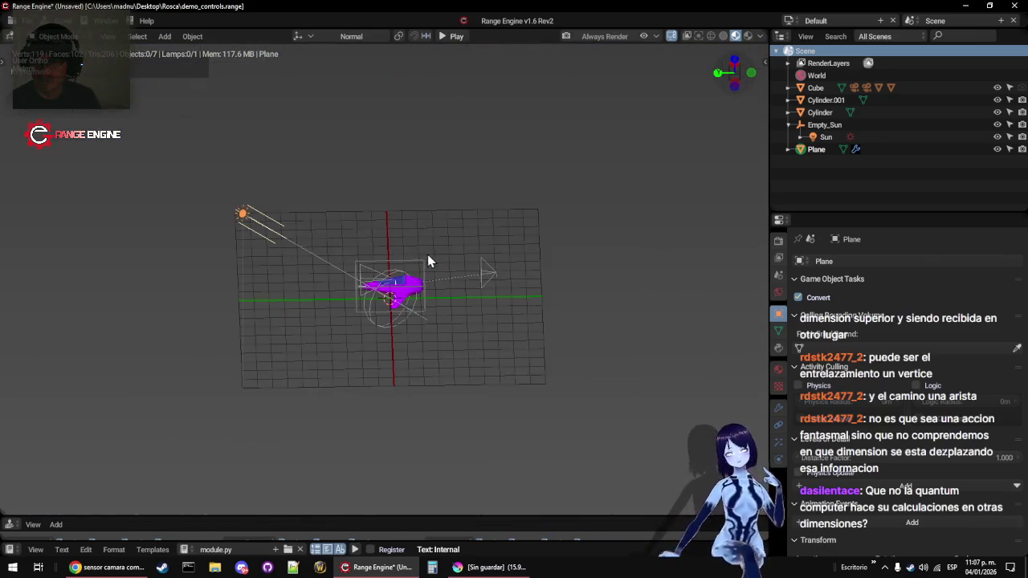
Rotate Empty_Sun on X to change the light direction and play-test the scene twice
{"action": "left_click", "coordinate": [397, 328]}
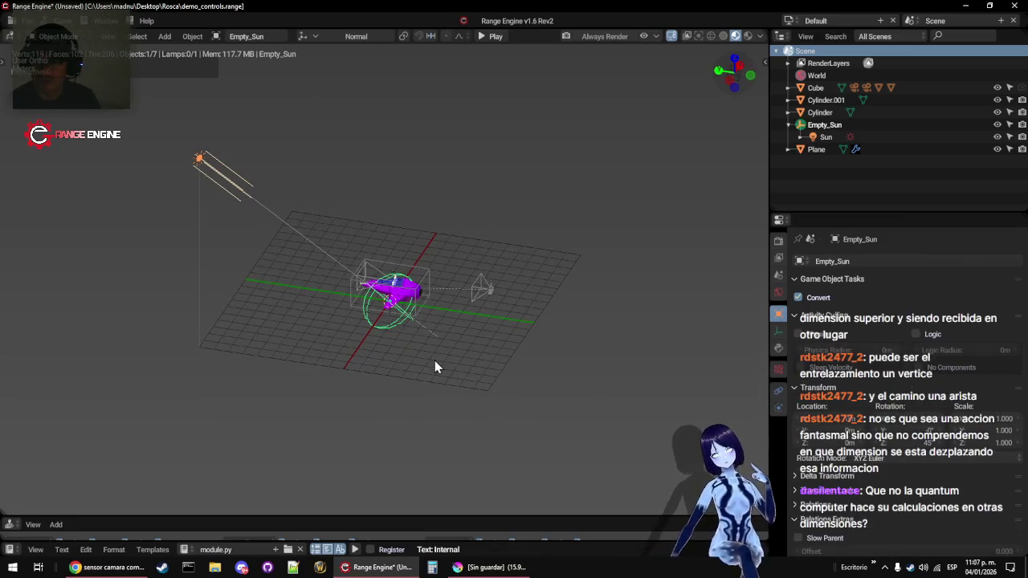
{"action": "left_click", "coordinate": [366, 180]}
{"action": "key", "text": "KP_0"}
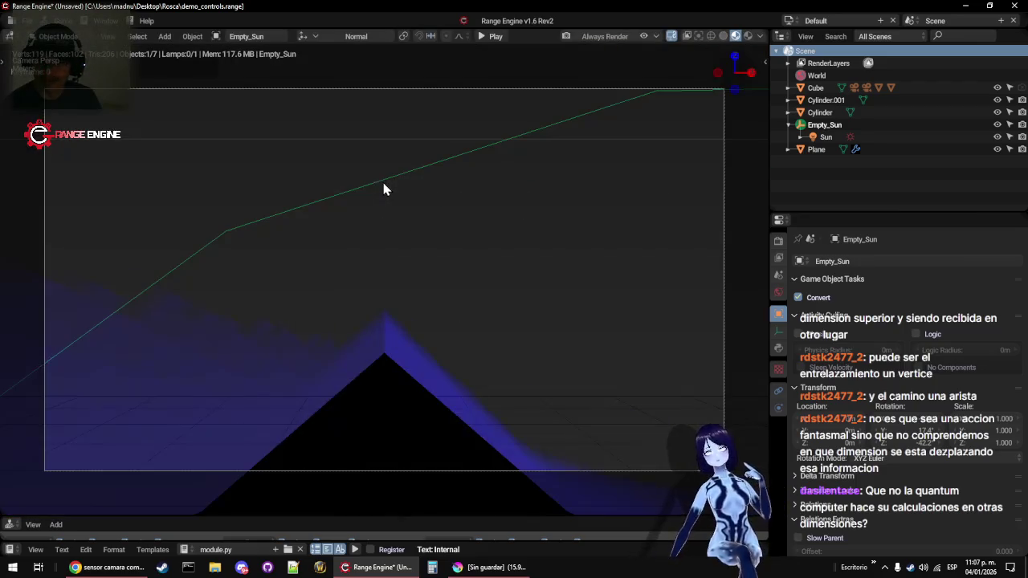
{"action": "key", "text": "p"}
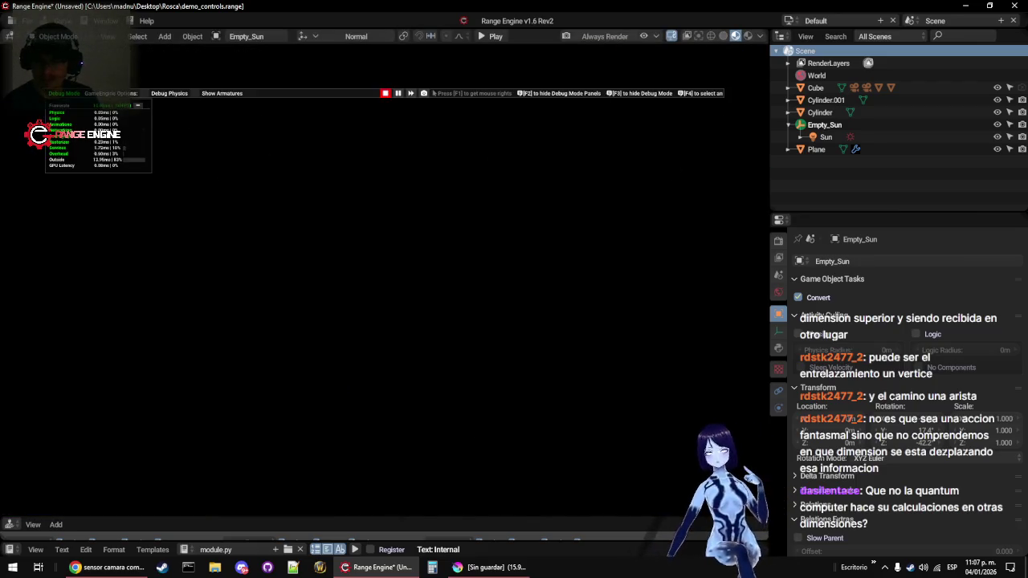
{"action": "key", "text": "Escape"}
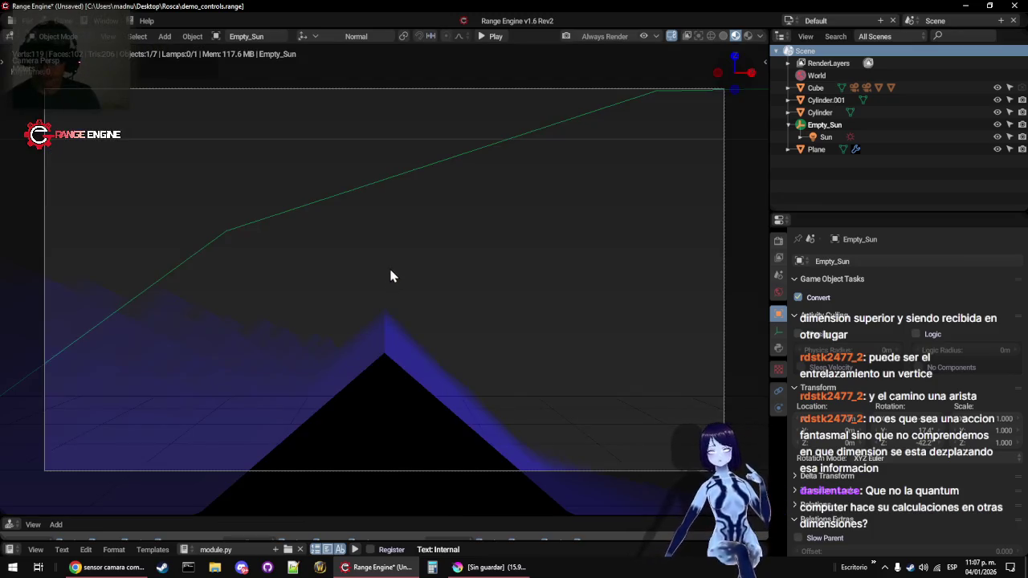
{"action": "key", "text": "p"}
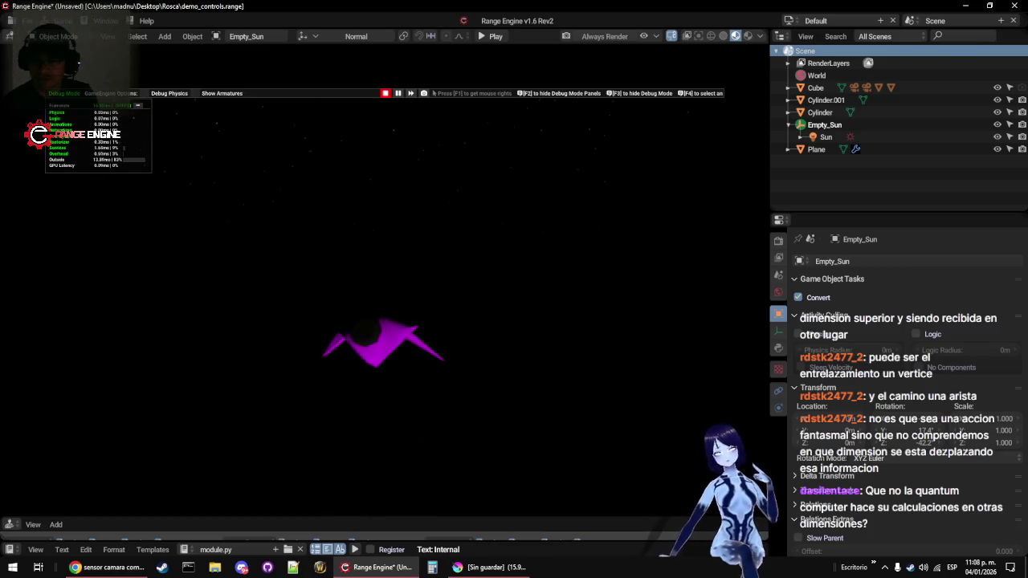
{"action": "key", "text": "Escape"}
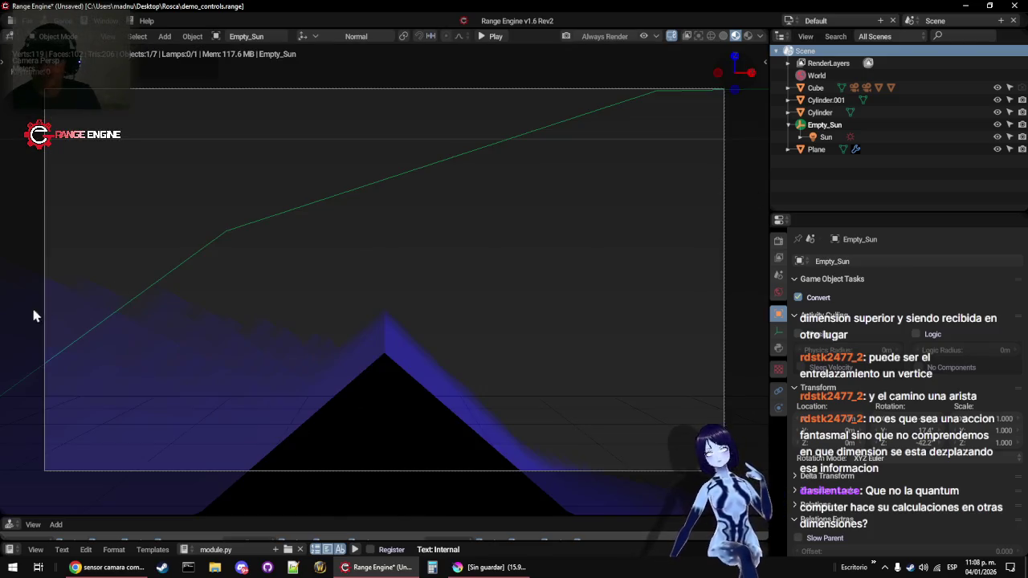
Add a Point lamp and raise it vertically above the purple ship
{"action": "scroll", "coordinate": [289, 304], "scroll_direction": "down", "scroll_amount": 5}
{"action": "left_click_drag", "start_coordinate": [415, 311], "coordinate": [471, 314]}
{"action": "left_click", "coordinate": [486, 307]}
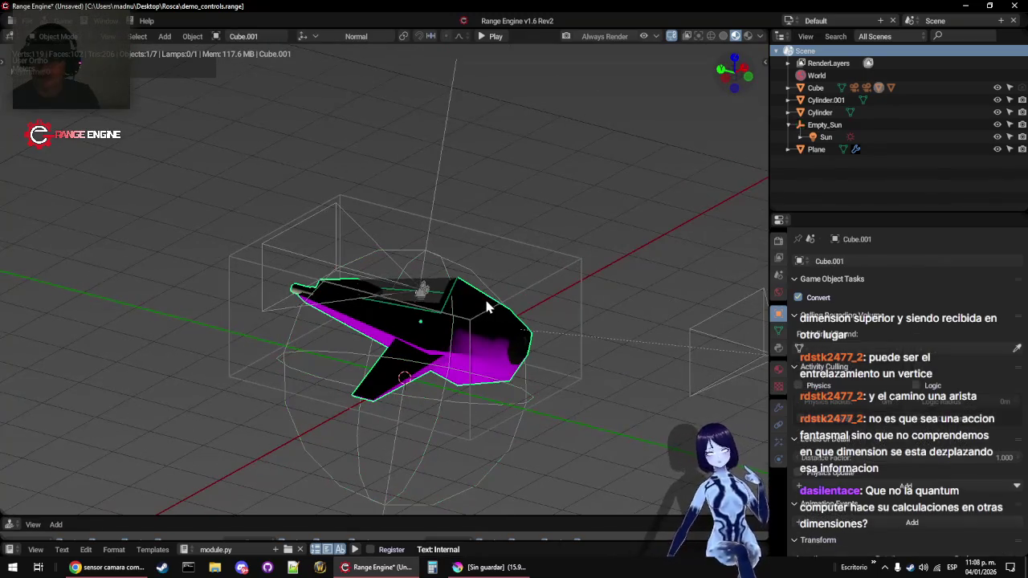
{"action": "left_click", "coordinate": [560, 284]}
{"action": "key", "text": "shift+a"}
{"action": "mouse_move", "coordinate": [556, 286]}
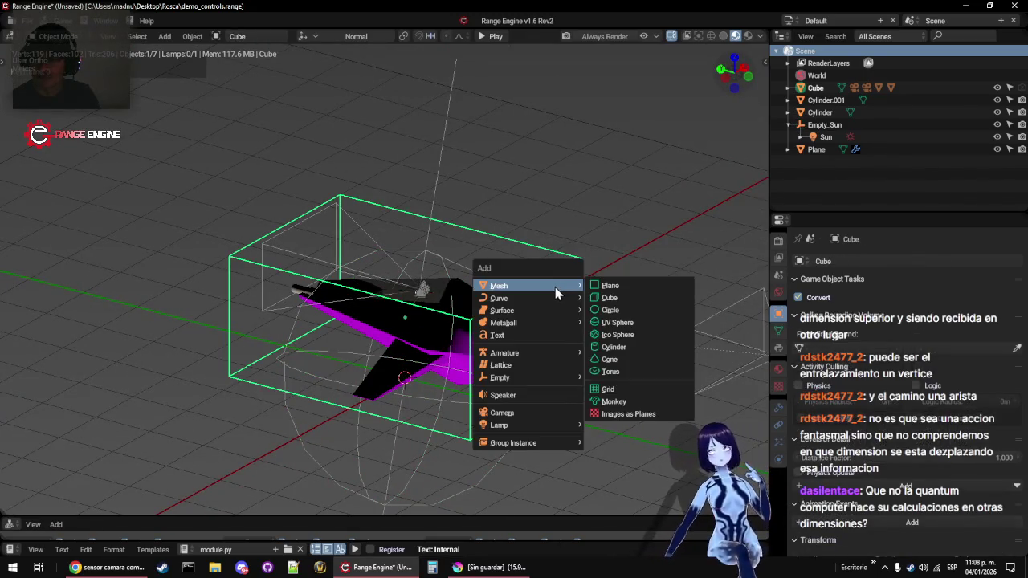
{"action": "mouse_move", "coordinate": [526, 426]}
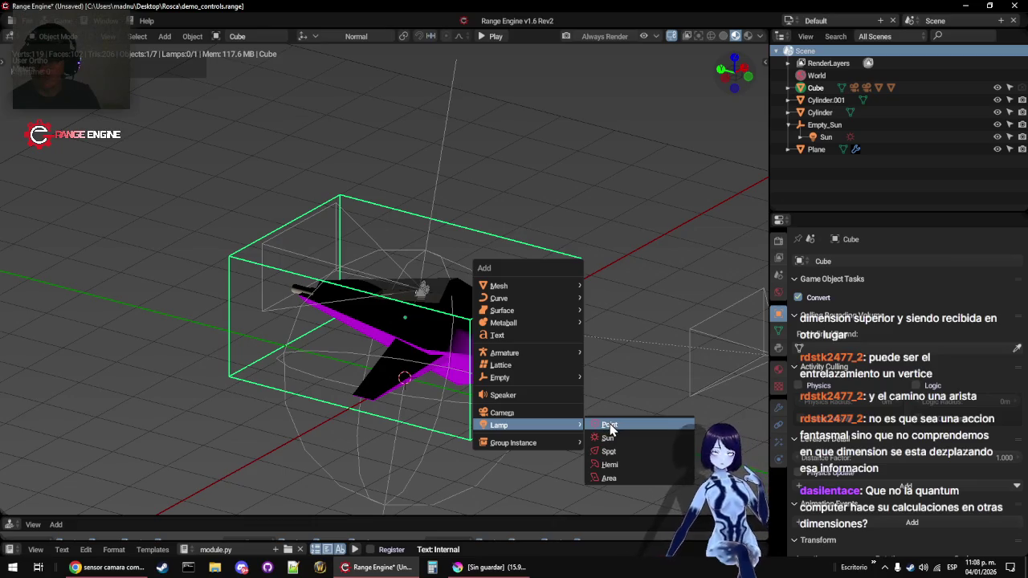
{"action": "left_click", "coordinate": [608, 431]}
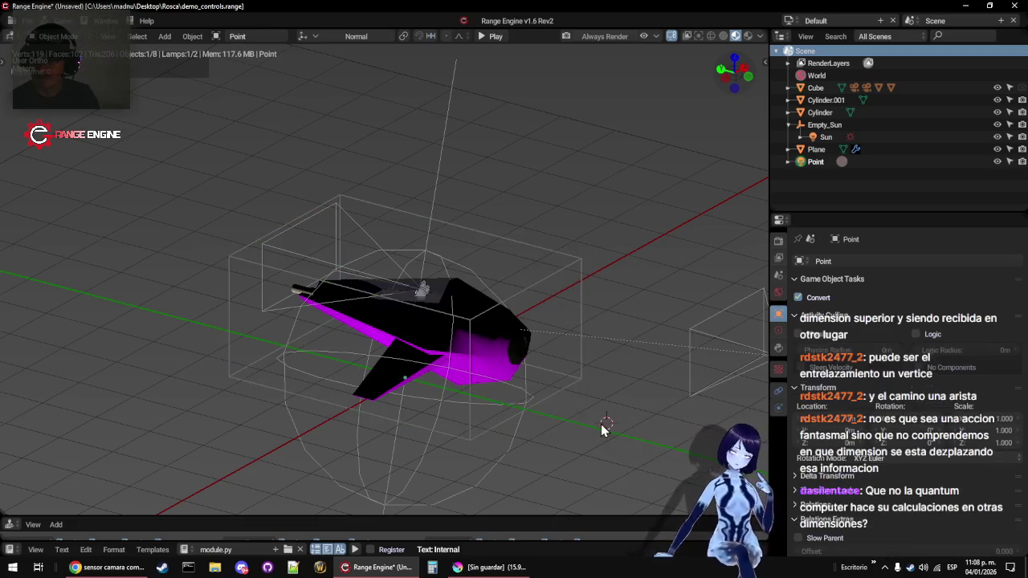
{"action": "key", "text": "g"}
{"action": "key", "text": "z"}
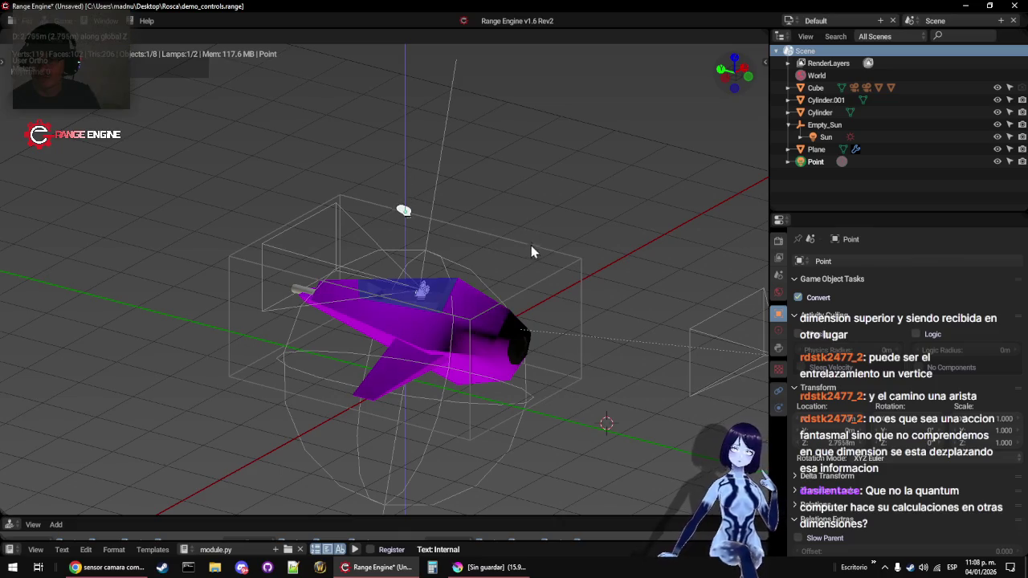
{"action": "left_click", "coordinate": [520, 165]}
Parent the lamp to the Cube body, show its Lamp settings and view through the camera
{"action": "right_click", "coordinate": [509, 248]}
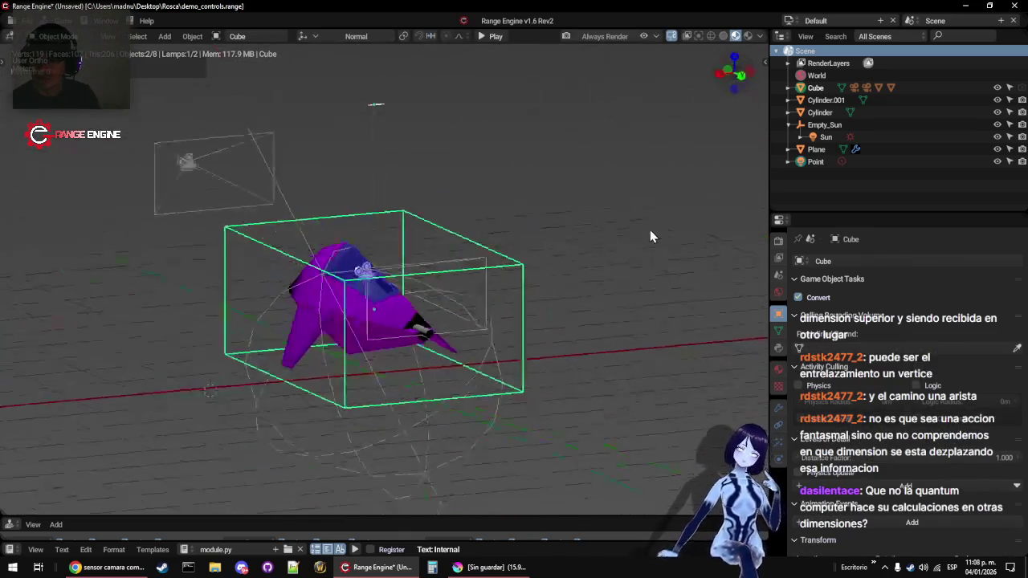
{"action": "key", "text": "ctrl+p"}
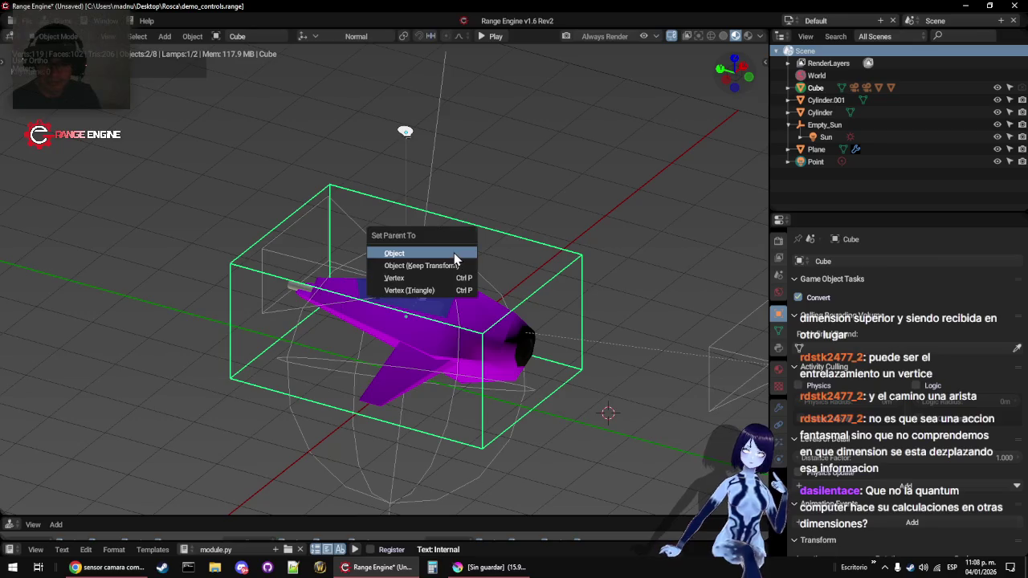
{"action": "key", "text": "Return"}
{"action": "right_click", "coordinate": [408, 145]}
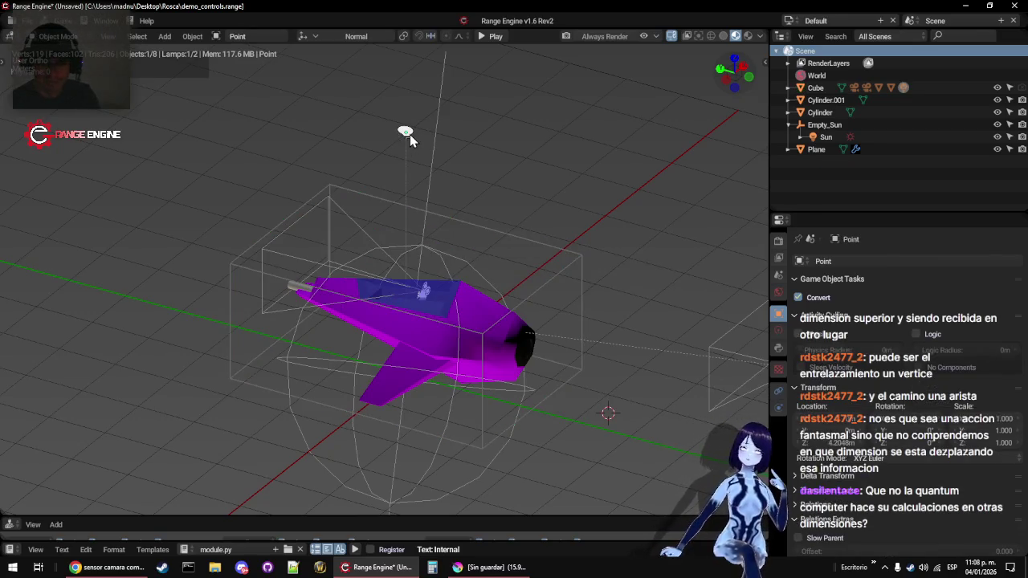
{"action": "left_click", "coordinate": [779, 330]}
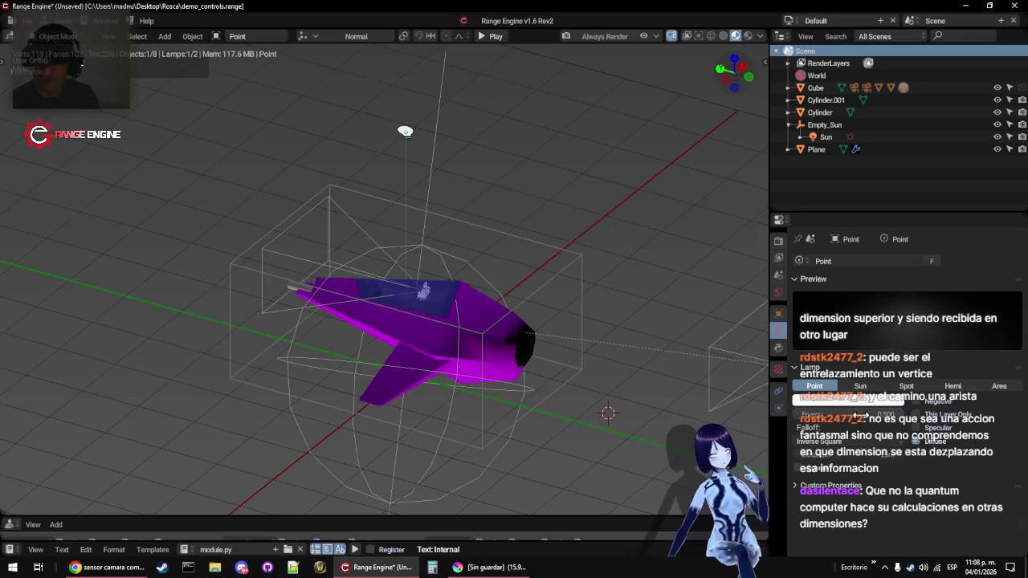
{"action": "key", "text": "KP_5"}
{"action": "key", "text": "KP_0"}
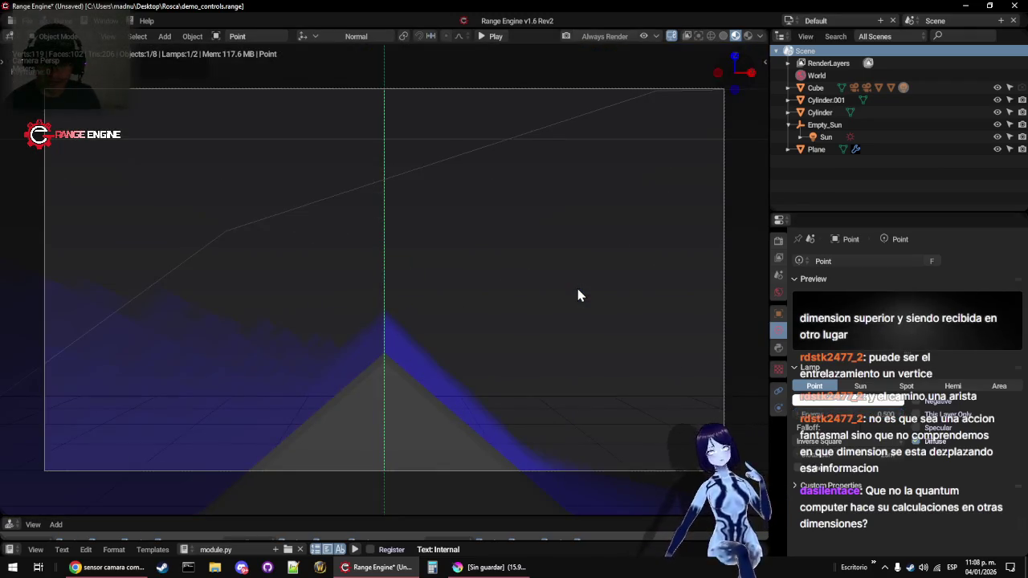
{"action": "key", "text": "p"}
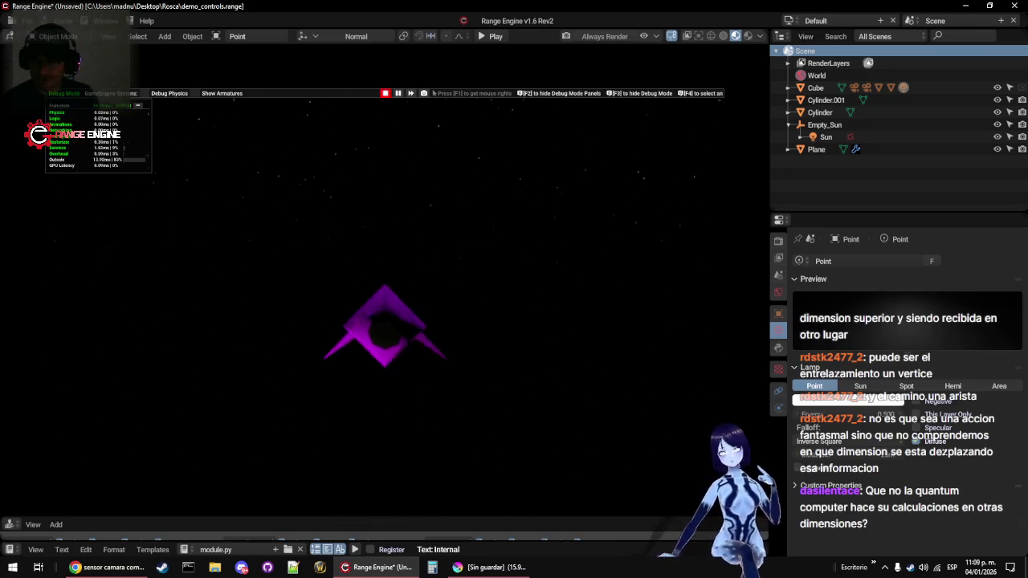
{"action": "key", "text": "Escape"}
{"action": "key", "text": "KP_0"}
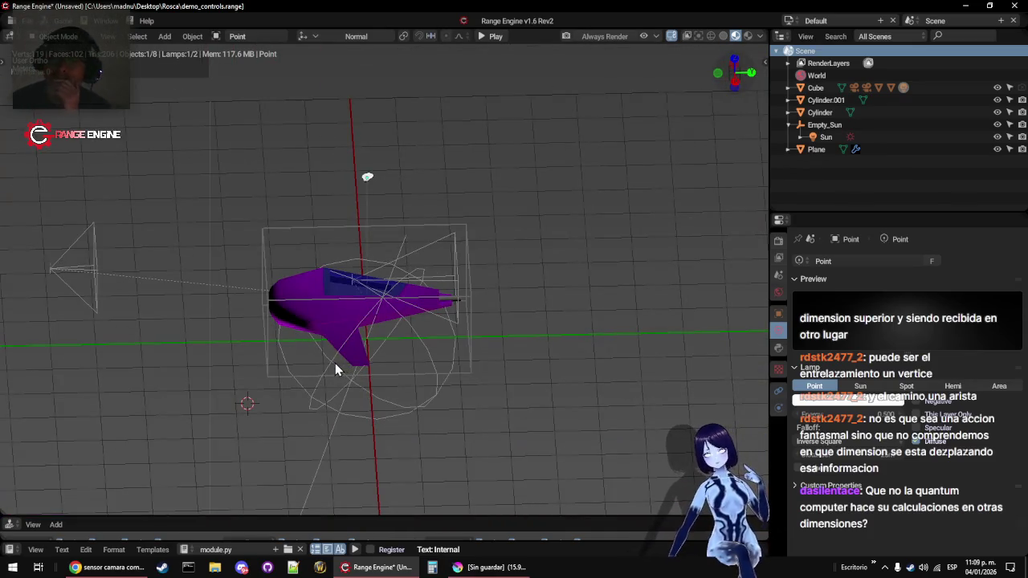
{"action": "mouse_move", "coordinate": [335, 363]}
{"action": "left_mouse_down"}
{"action": "mouse_move", "coordinate": [306, 368]}
{"action": "mouse_move", "coordinate": [491, 337]}
{"action": "mouse_move", "coordinate": [495, 383]}
{"action": "left_mouse_up"}
Select Empty_Sun and show the scene textured against its starry background, viewed at an angle
{"action": "scroll", "coordinate": [491, 343], "scroll_direction": "down", "scroll_amount": 2}
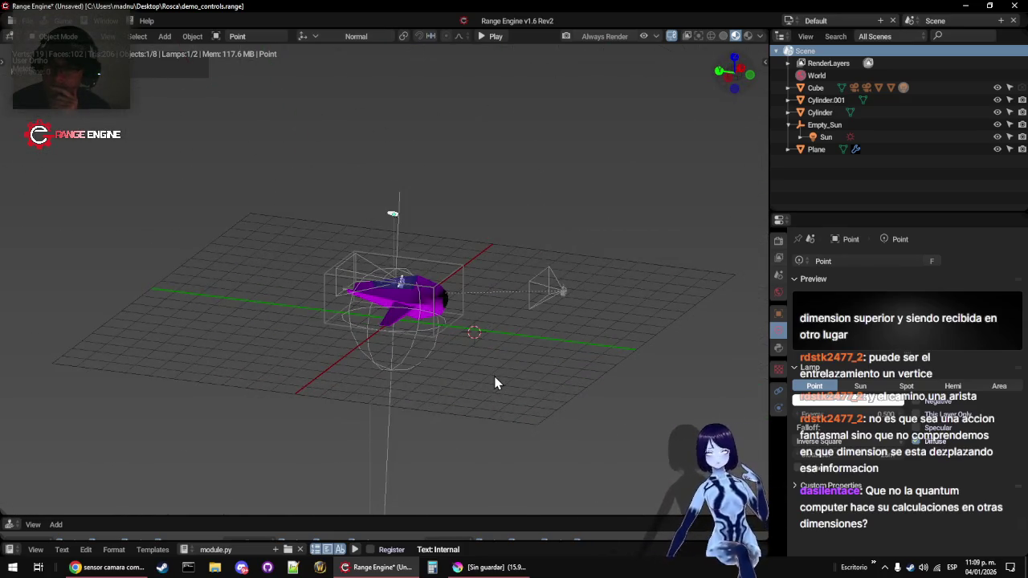
{"action": "left_click", "coordinate": [402, 368]}
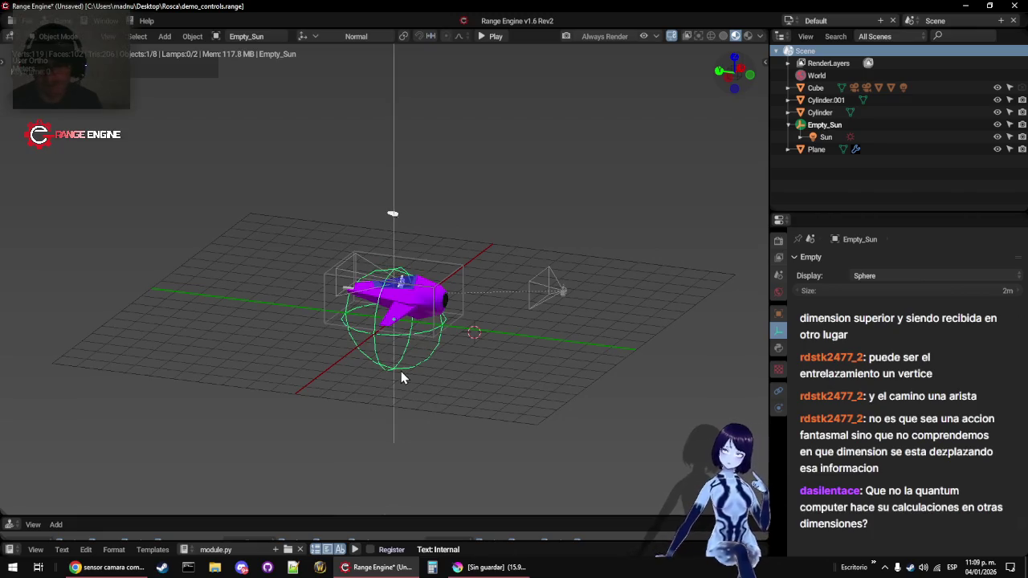
{"action": "key", "text": "p"}
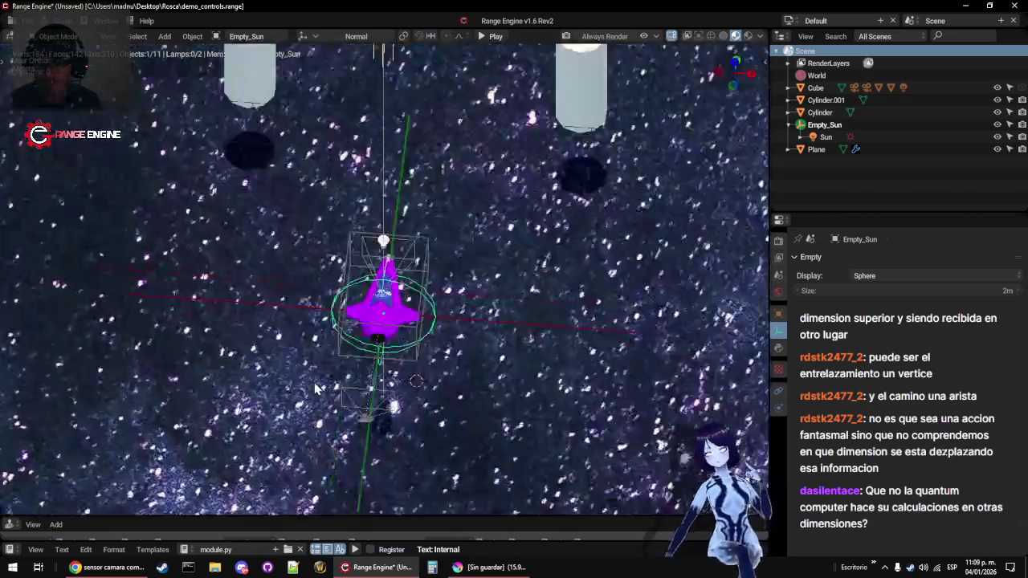
{"action": "left_click_drag", "start_coordinate": [315, 389], "coordinate": [389, 355]}
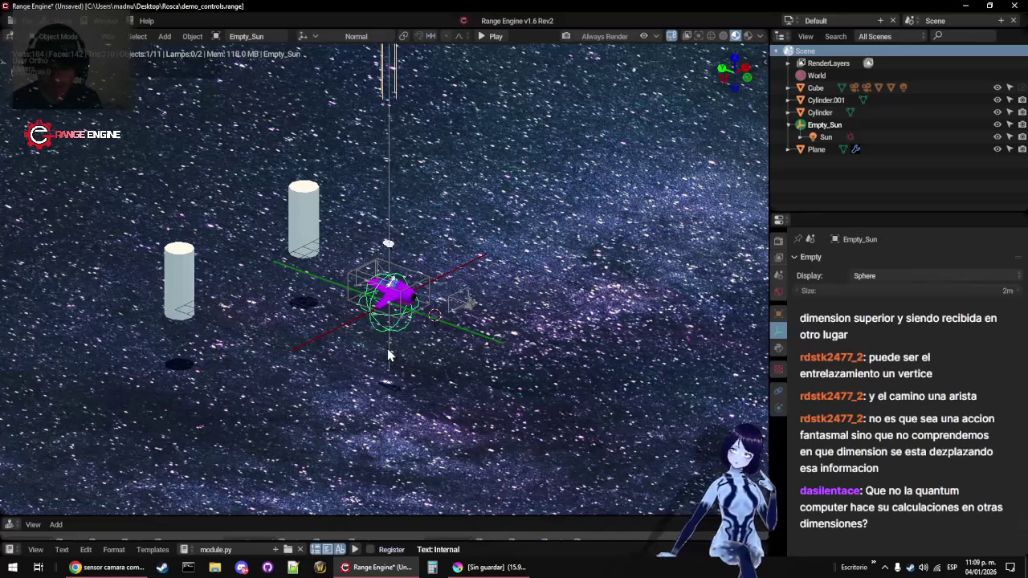
Play-test the ship's flight twice from the editor view
{"action": "key", "text": "p"}
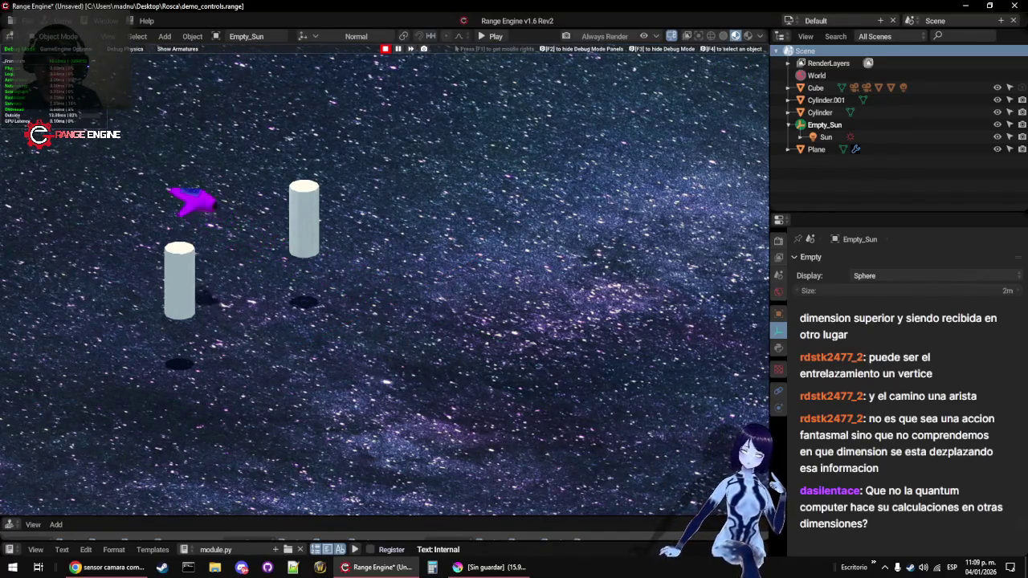
{"action": "key", "text": "Escape"}
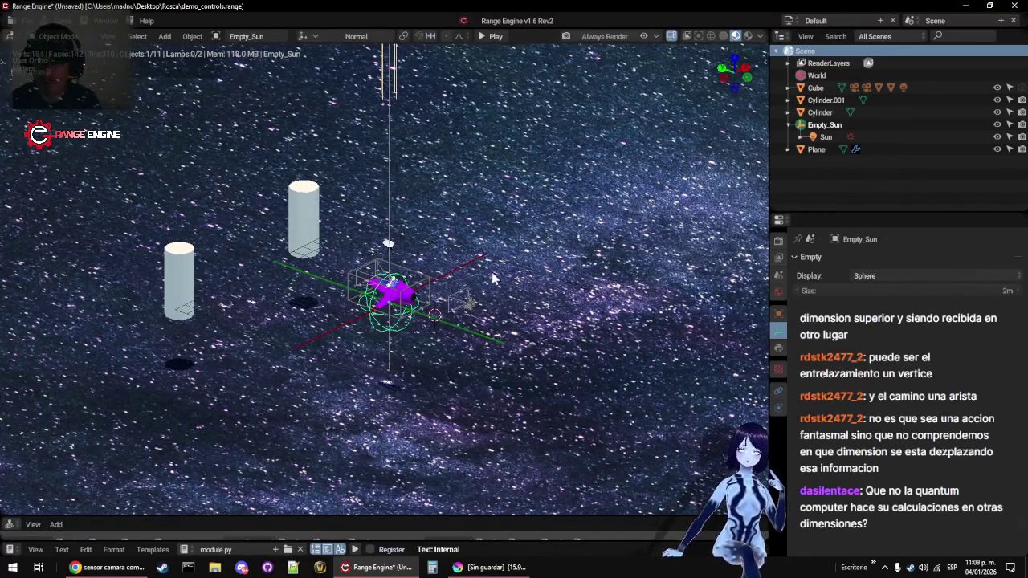
{"action": "key", "text": "p"}
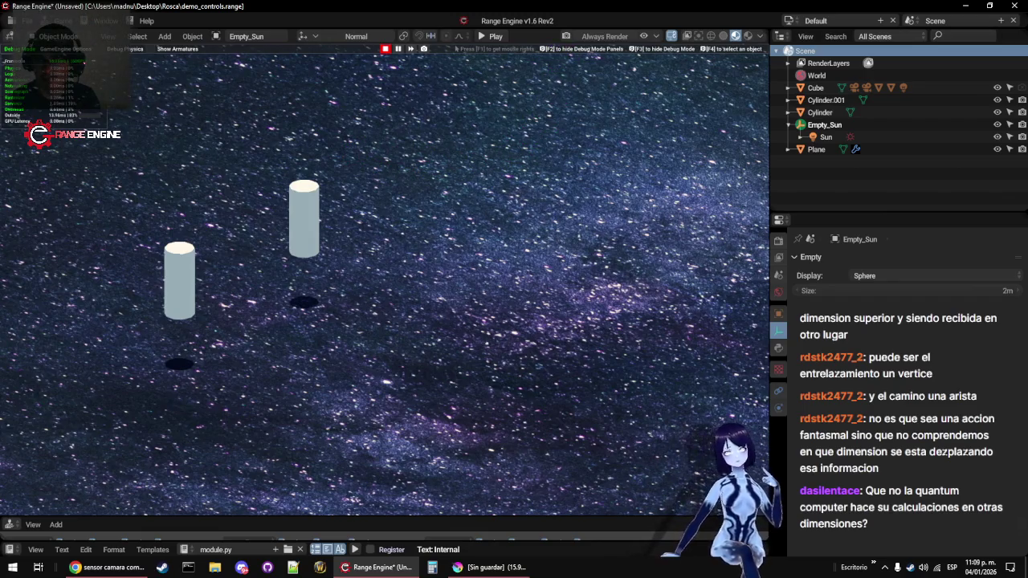
{"action": "key", "text": "Escape"}
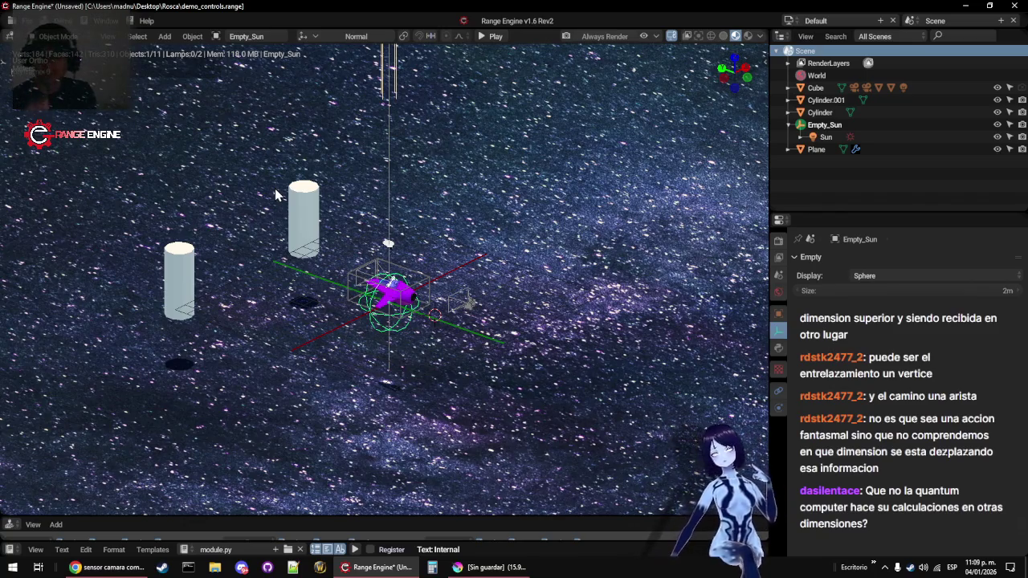
Play-test three more times through the cockpit camera view, then orbit back around the ship
{"action": "key", "text": "KP_0"}
{"action": "key", "text": "p"}
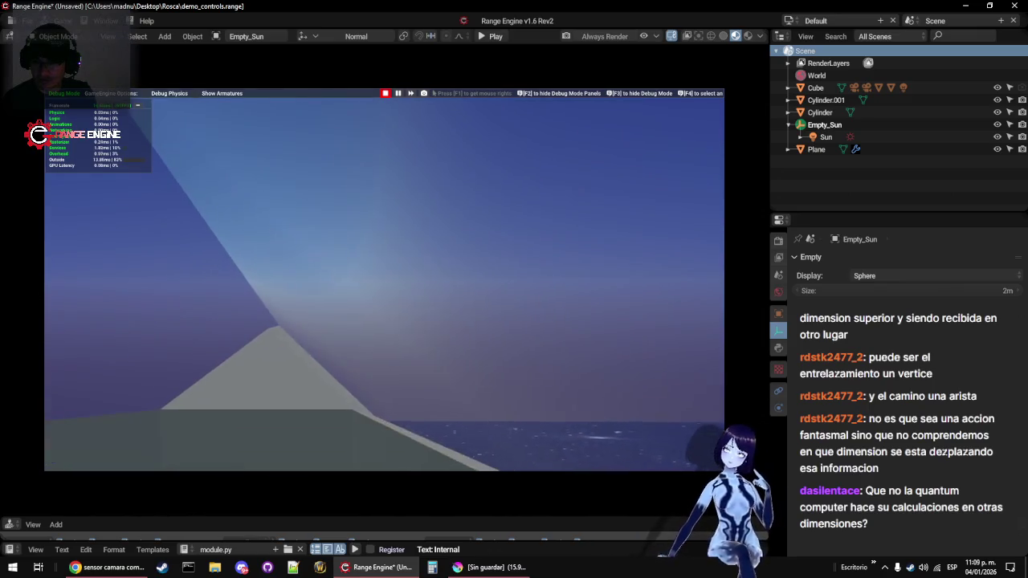
{"action": "key", "text": "Escape"}
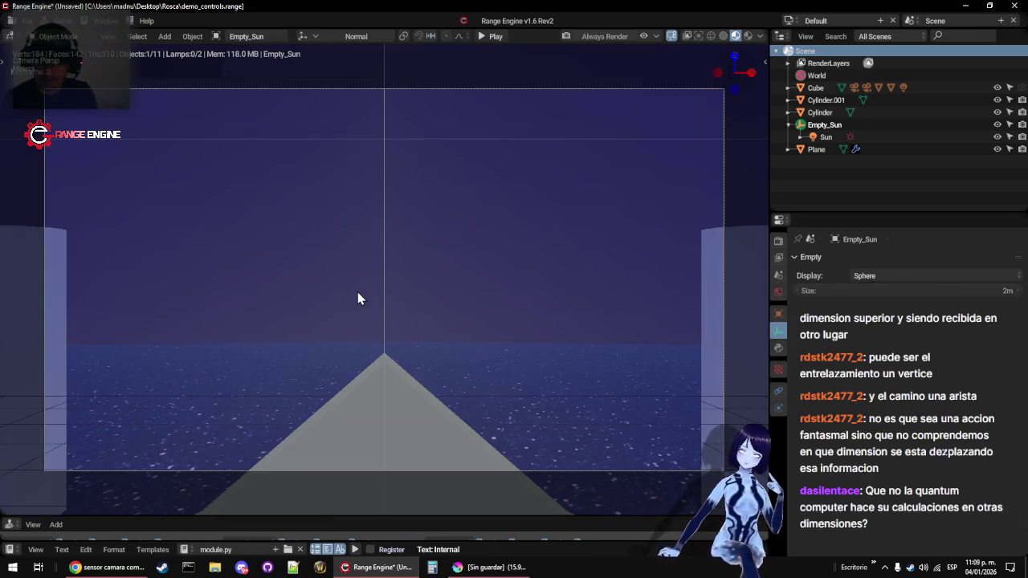
{"action": "key", "text": "p"}
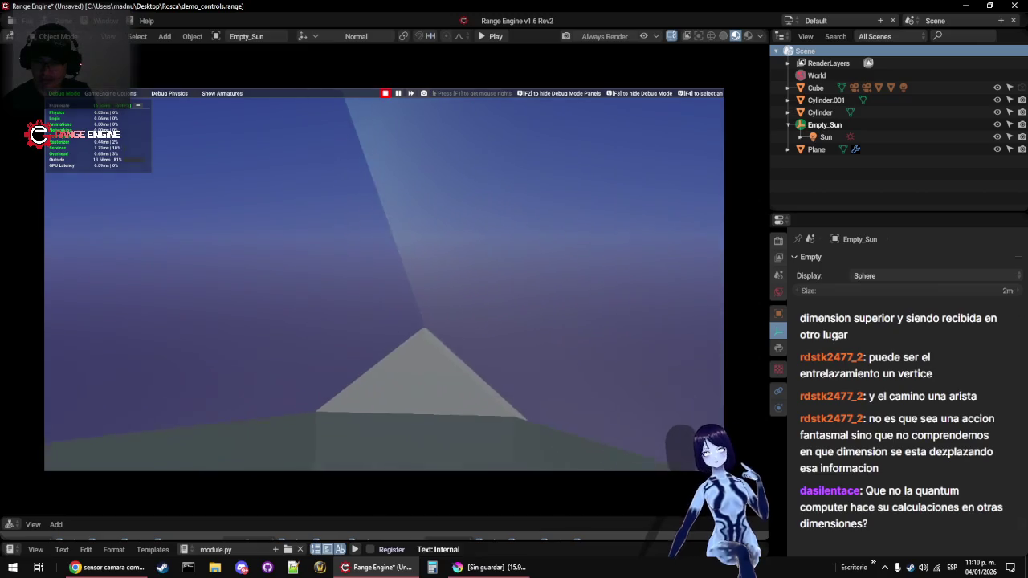
{"action": "key", "text": "Escape"}
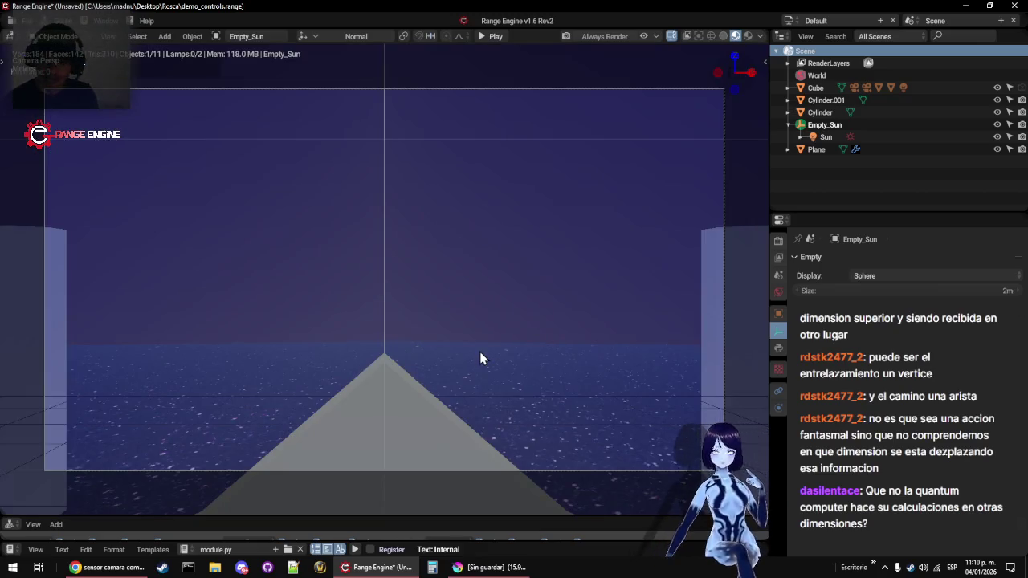
{"action": "key", "text": "p"}
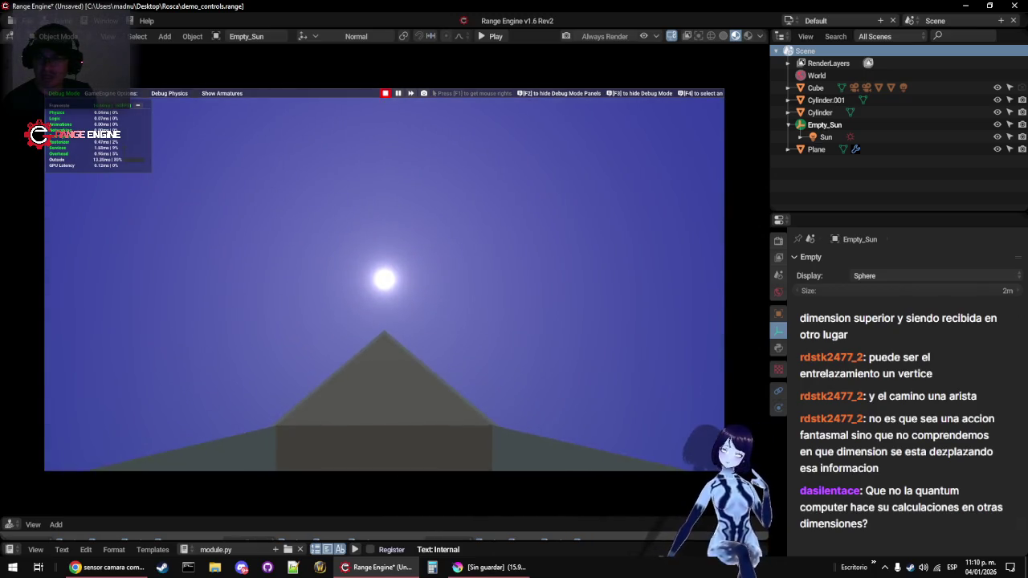
{"action": "key", "text": "Escape"}
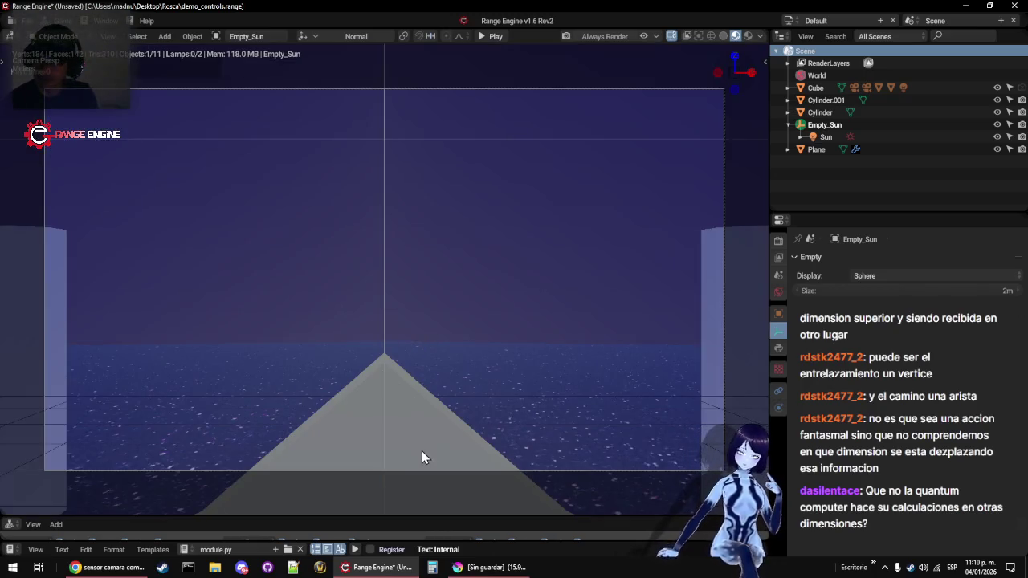
{"action": "mouse_move", "coordinate": [385, 401]}
{"action": "left_mouse_down"}
{"action": "mouse_move", "coordinate": [377, 385]}
{"action": "mouse_move", "coordinate": [412, 407]}
{"action": "mouse_move", "coordinate": [329, 404]}
{"action": "left_mouse_up"}
{"action": "scroll", "coordinate": [289, 292], "scroll_direction": "down", "scroll_amount": 5}
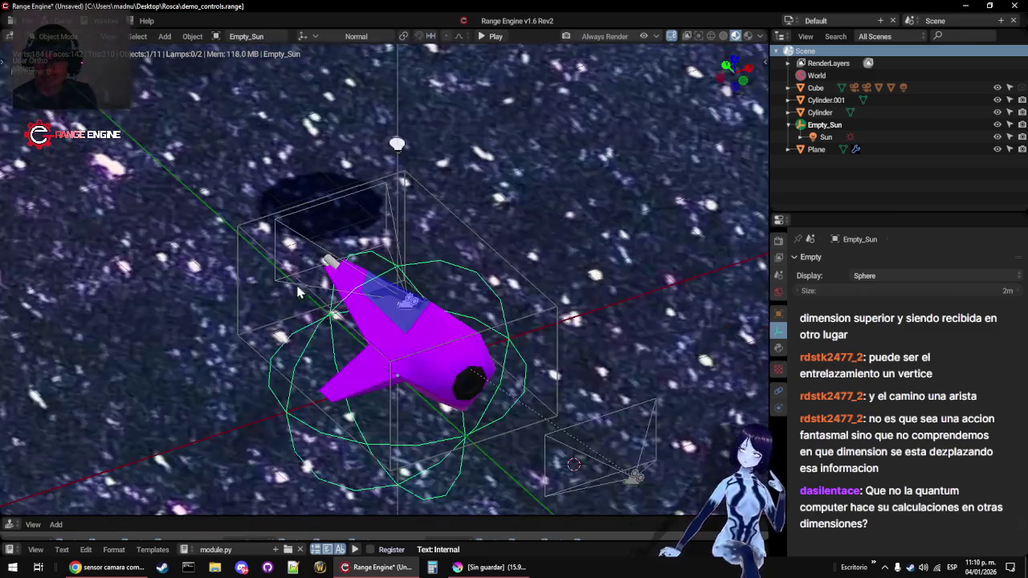
Select the ship body Cube and make its first sensor a Keyboard sensor
{"action": "left_click", "coordinate": [470, 230]}
{"action": "left_click", "coordinate": [472, 237]}
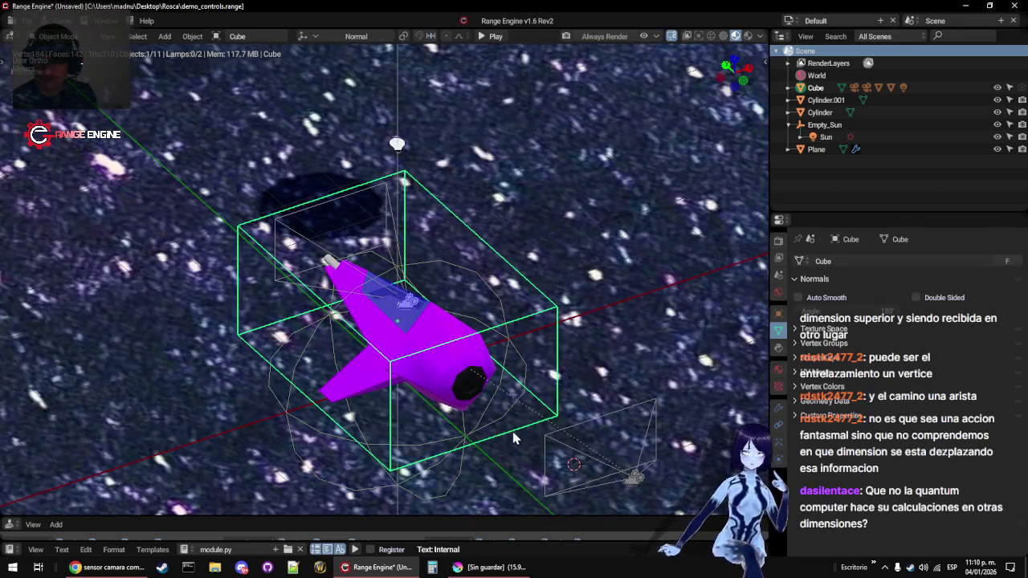
{"action": "left_click_drag", "start_coordinate": [514, 524], "coordinate": [498, 174]}
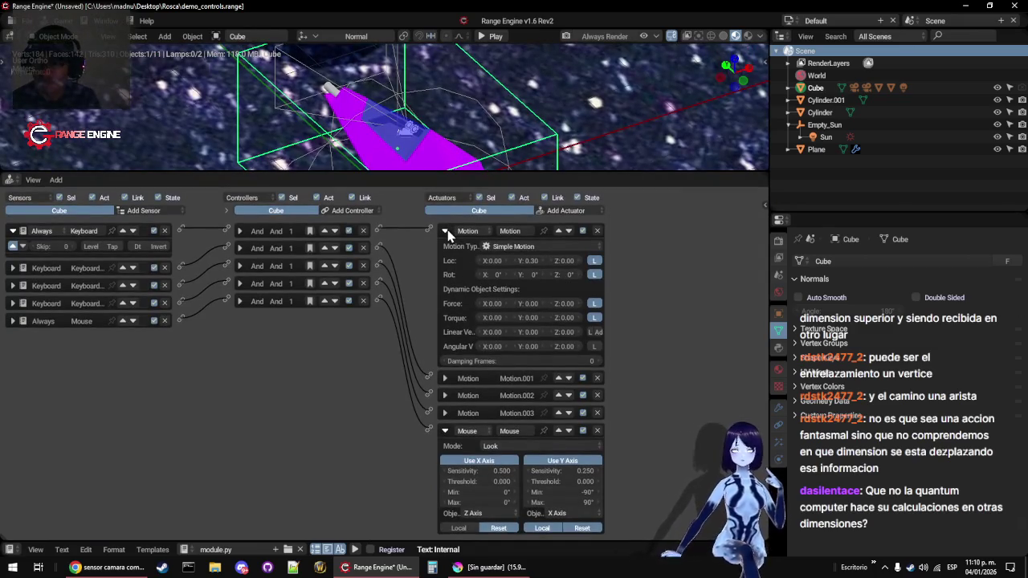
{"action": "left_click", "coordinate": [446, 231]}
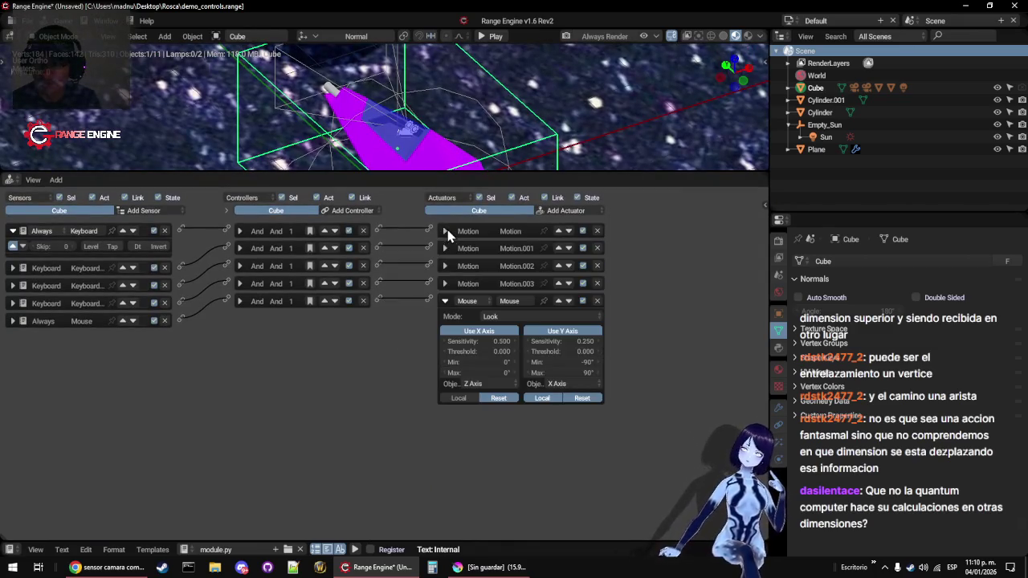
{"action": "left_click", "coordinate": [39, 231]}
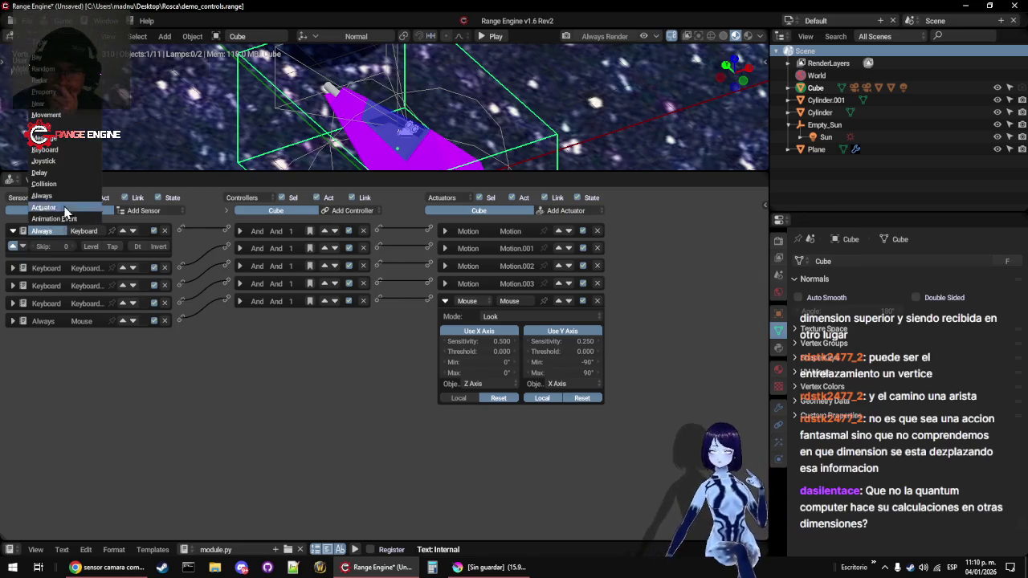
{"action": "left_click", "coordinate": [72, 150]}
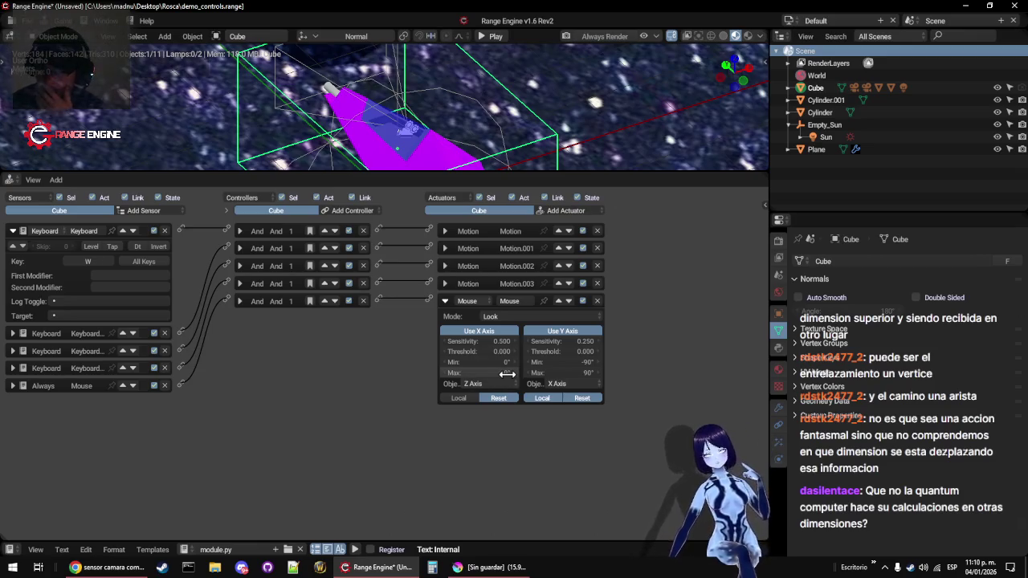
Limit the Mouse Look Y axis to -91° to 91°, then maximize the 3D view framing the whole scene
{"action": "left_click", "coordinate": [569, 363]}
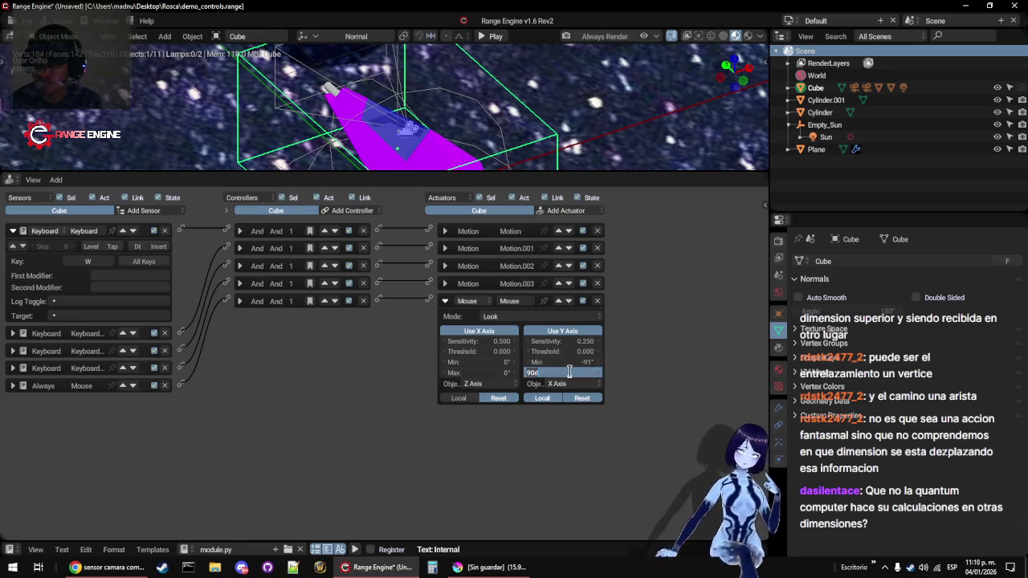
{"action": "type", "text": "-91"}
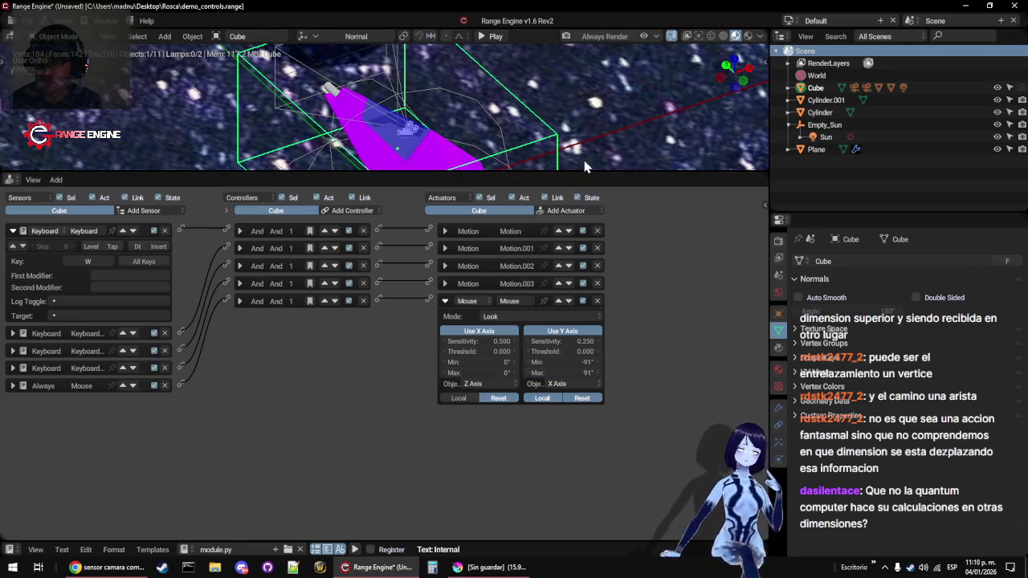
{"action": "key", "text": "ctrl+space"}
{"action": "key", "text": "Home"}
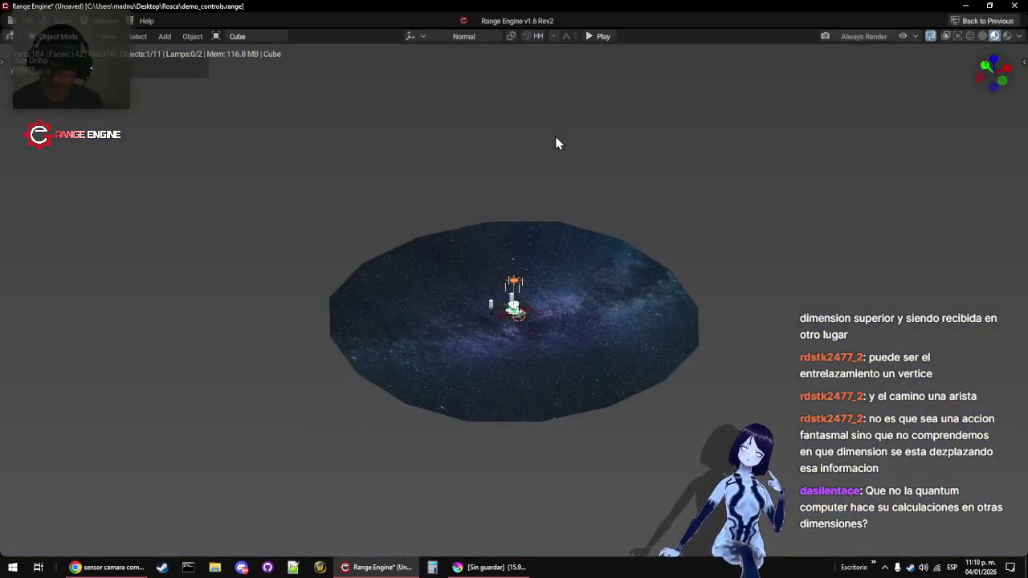
Play-test the game through the cockpit camera view
{"action": "key", "text": "KP_0"}
{"action": "key", "text": "p"}
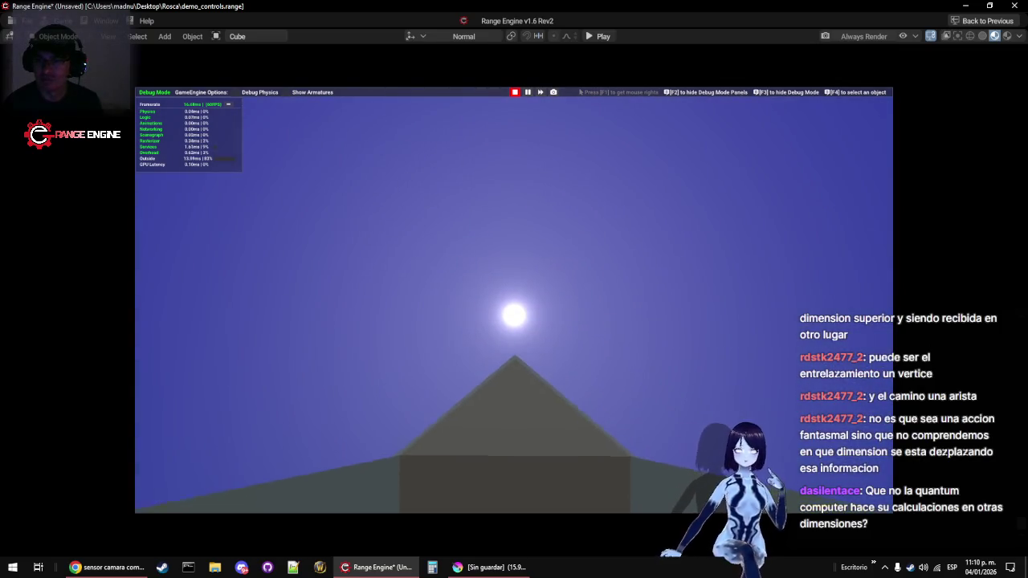
{"action": "key", "text": "Escape"}
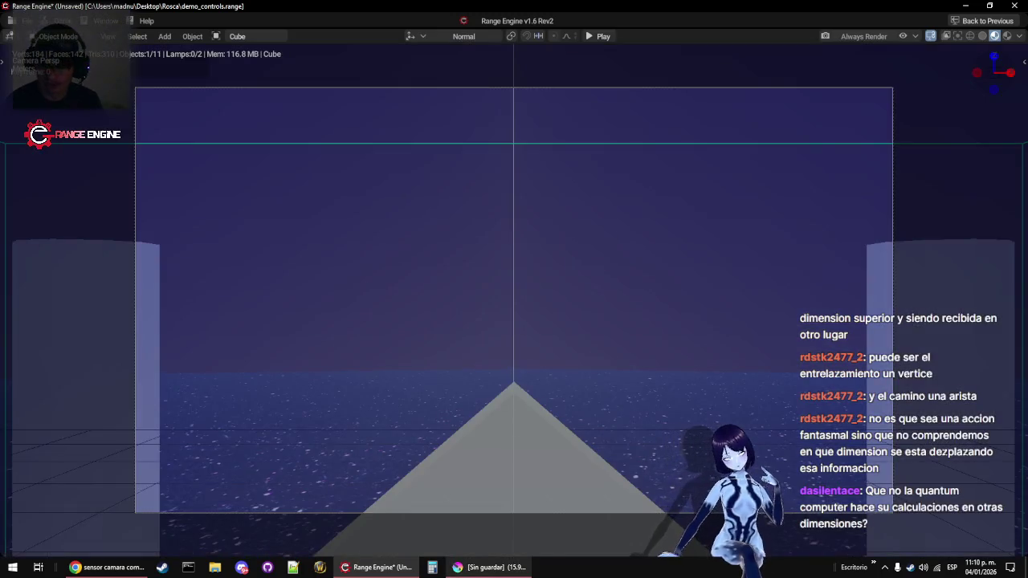
Widen the Mouse Look Y limits to -180° to 180°, run a brief test, and maximize the 3D view
{"action": "key", "text": "ctrl+space"}
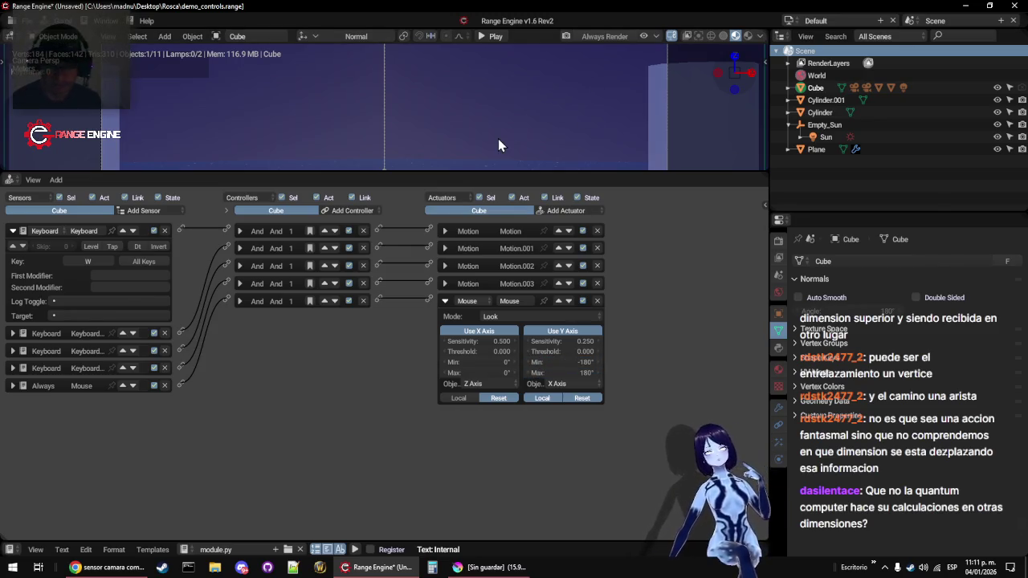
{"action": "key", "text": "p"}
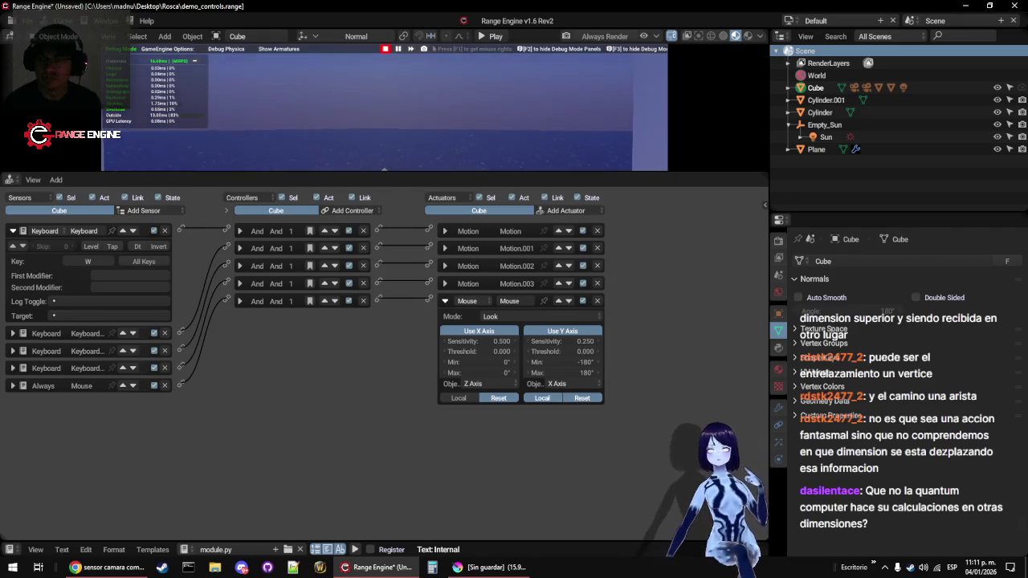
{"action": "key", "text": "Escape"}
{"action": "key", "text": "ctrl+space"}
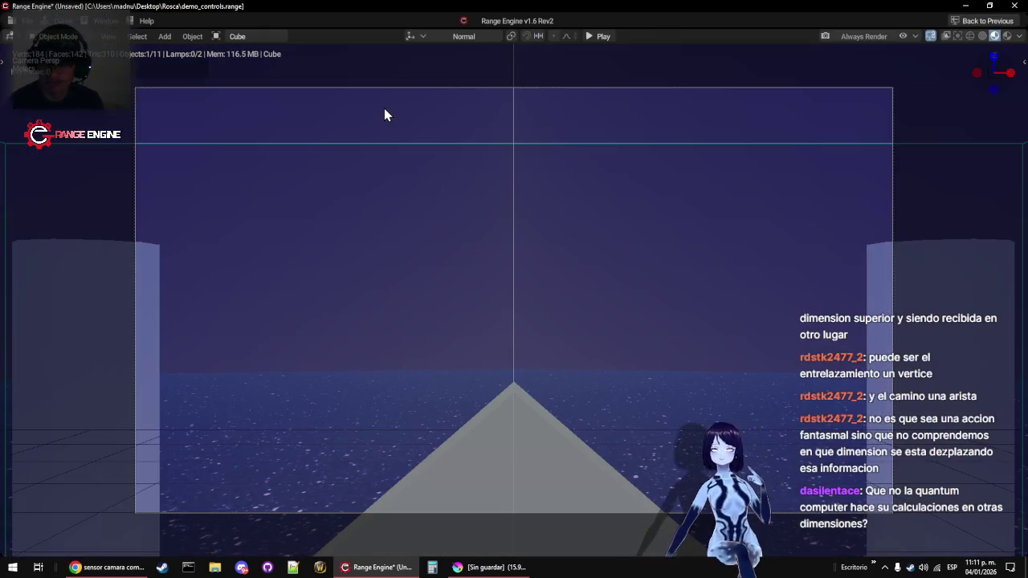
Run two long play-tests over the sea checking mouse look, then restore the normal editor layout
{"action": "key", "text": "p"}
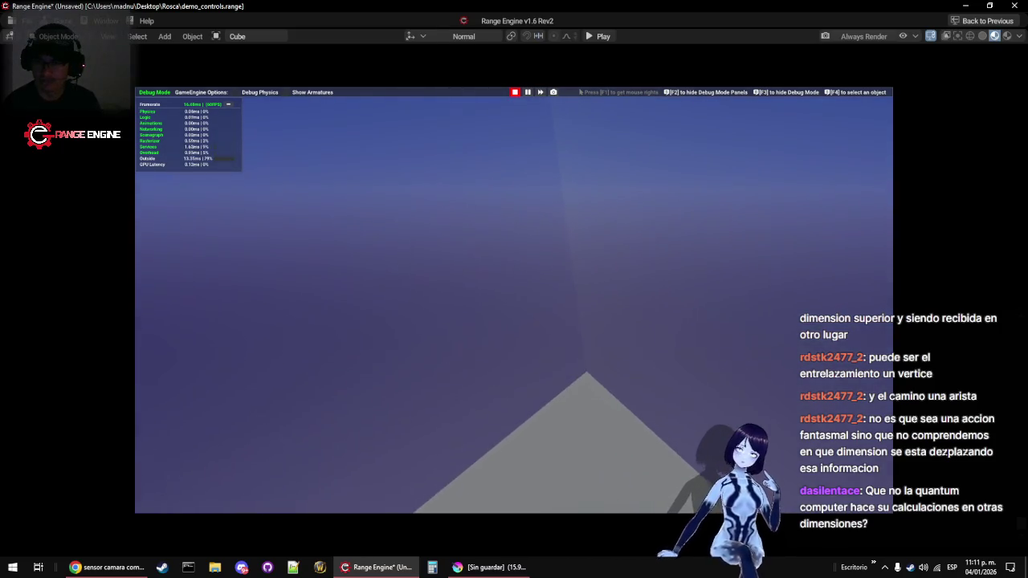
{"action": "key", "text": "Escape"}
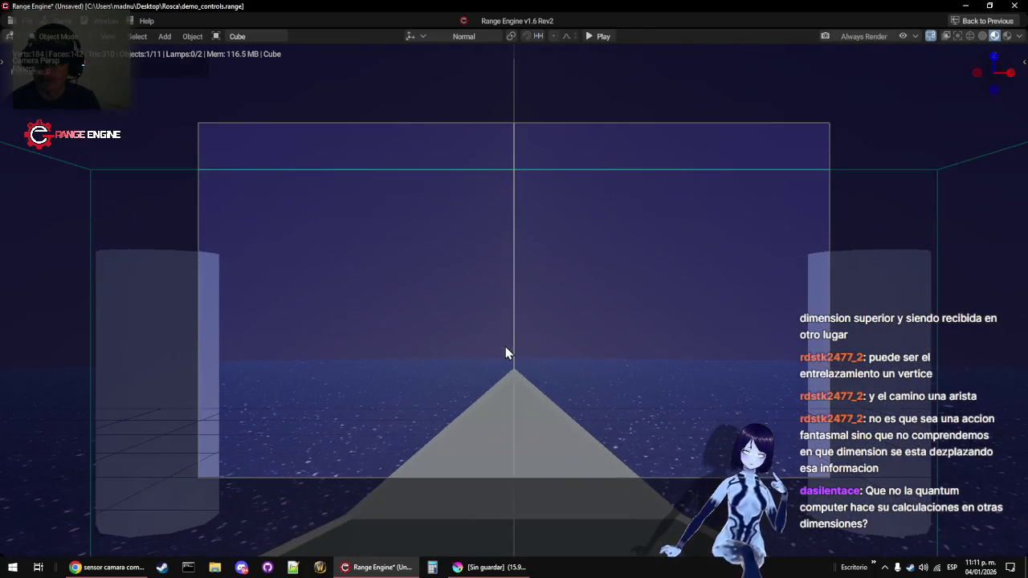
{"action": "key", "text": "p"}
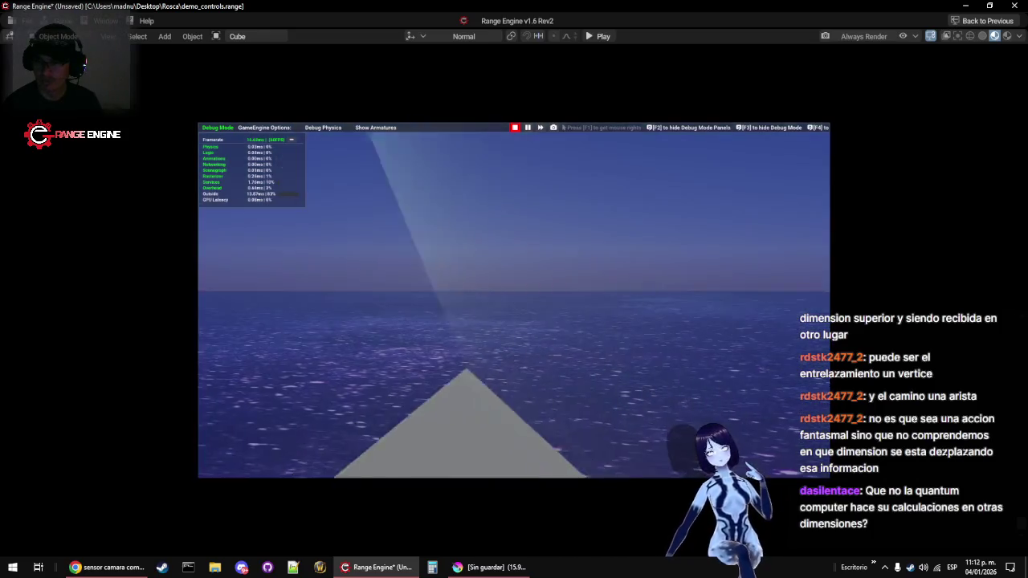
{"action": "key", "text": "Escape"}
{"action": "key", "text": "ctrl+space"}
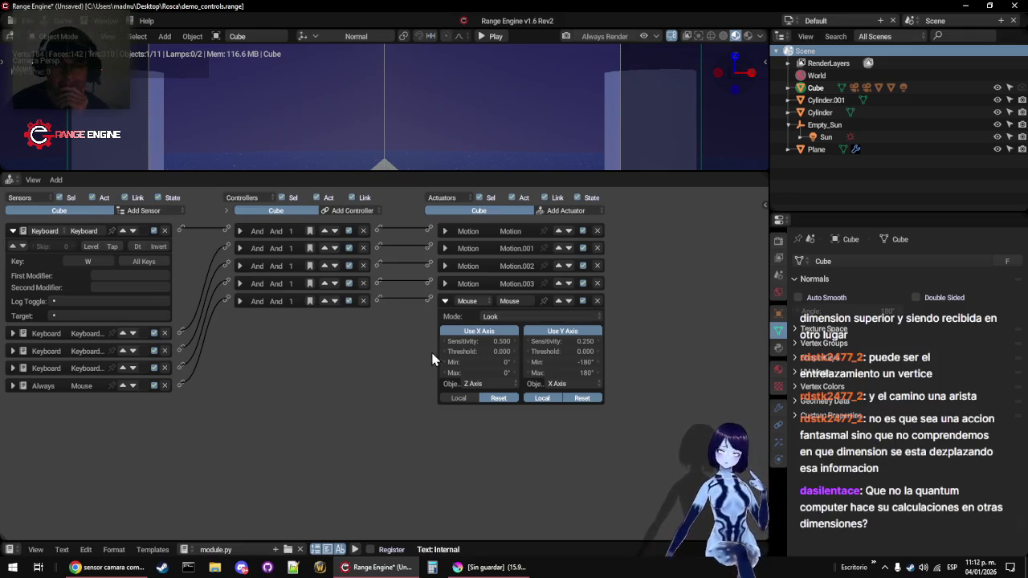
Inspect the Motion.001 and Motion.002 actuator settings
{"action": "left_click", "coordinate": [445, 248]}
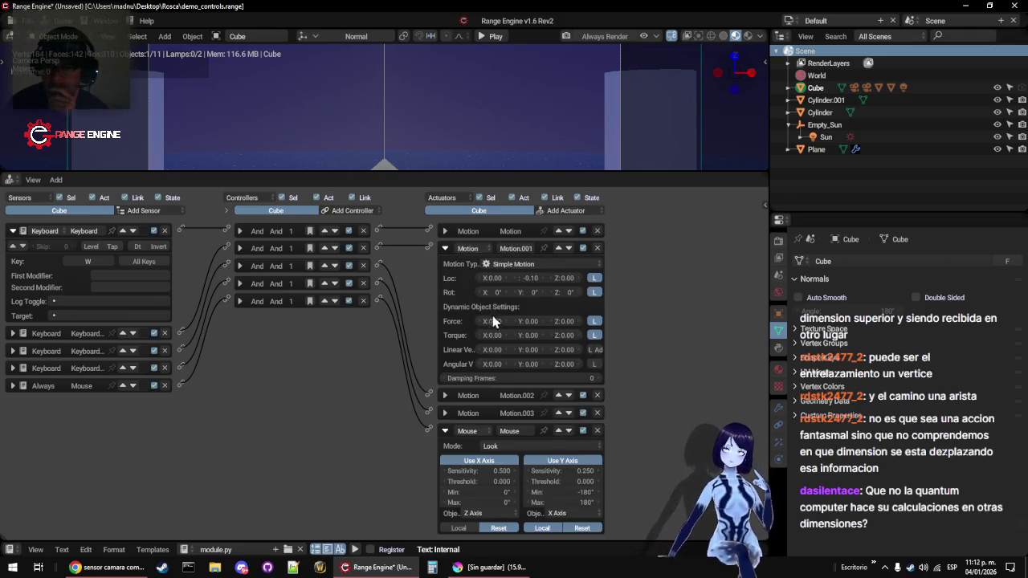
{"action": "left_click", "coordinate": [445, 248]}
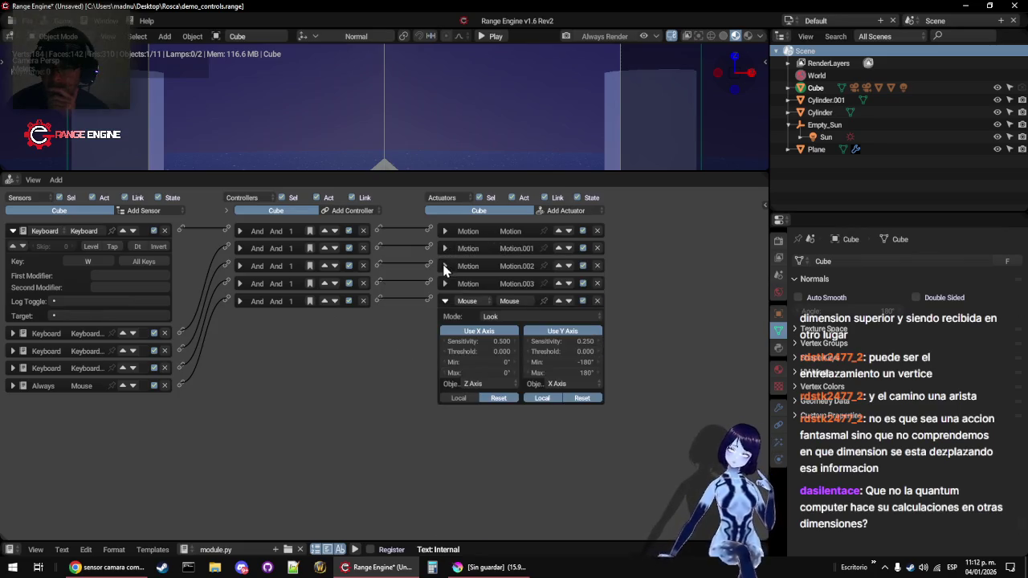
{"action": "left_click", "coordinate": [445, 266]}
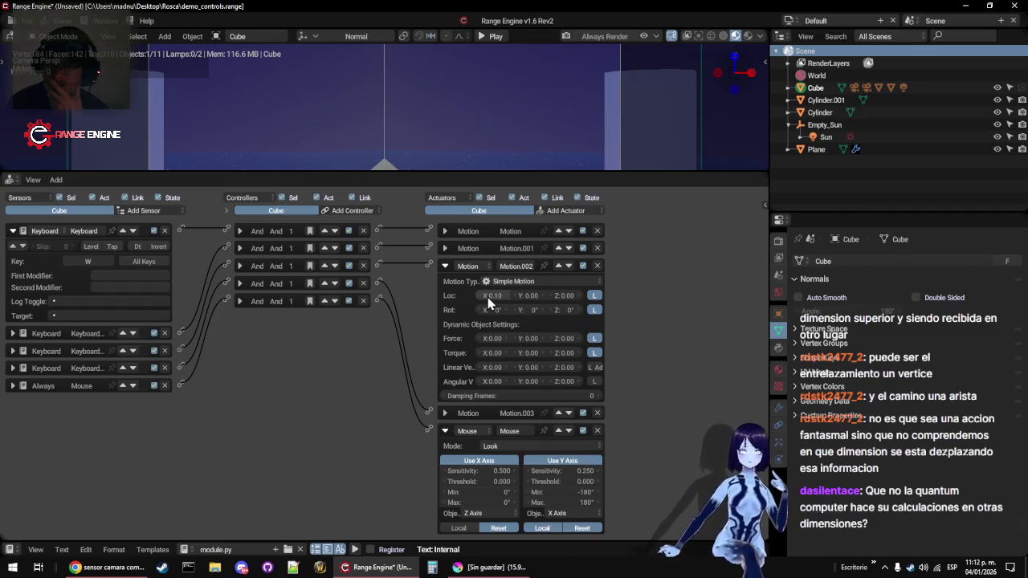
Set the purple ship's physics type to Rigid Body, then view it through the scene camera
{"action": "left_click", "coordinate": [778, 459]}
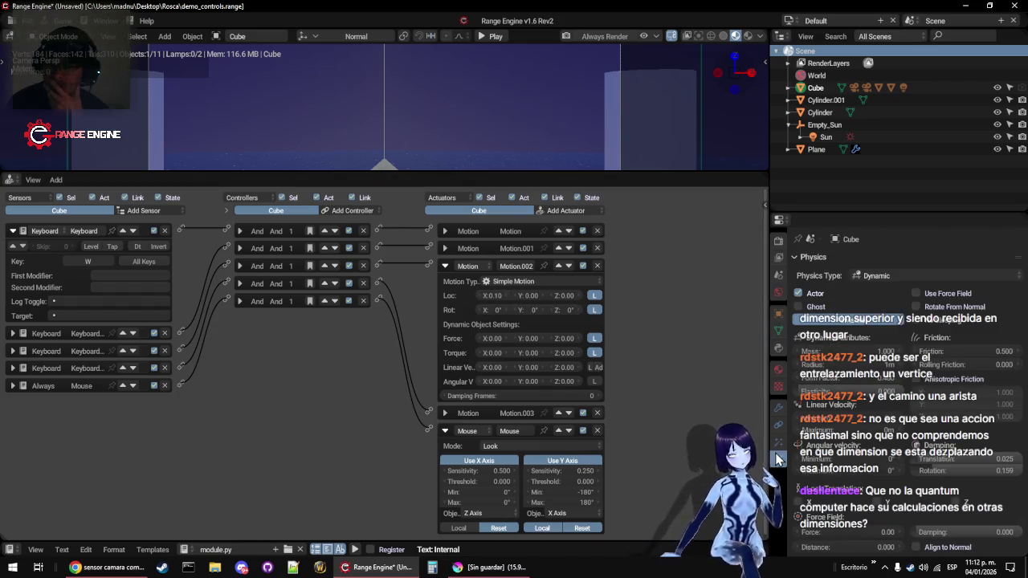
{"action": "left_click_drag", "start_coordinate": [460, 171], "coordinate": [447, 508]}
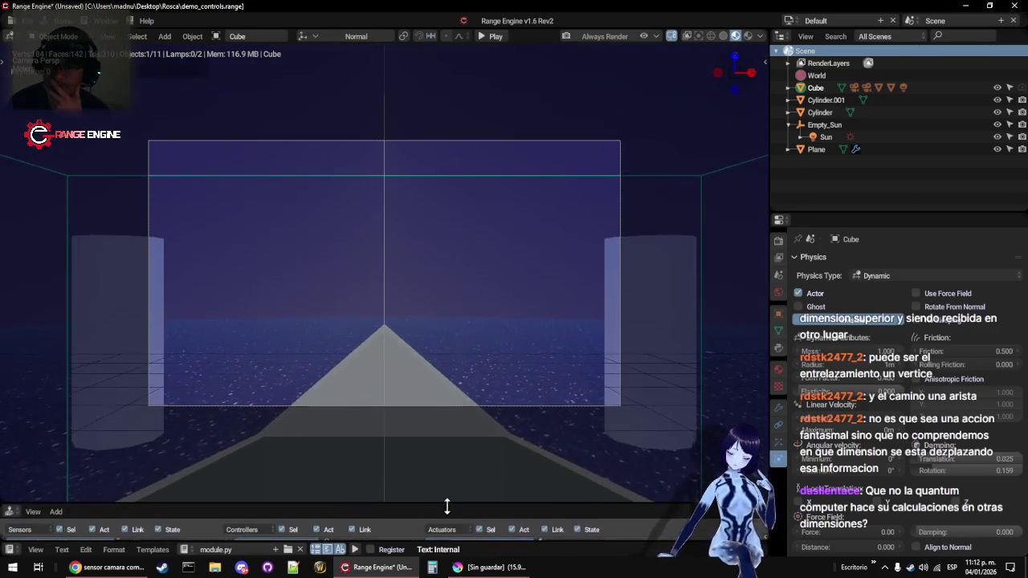
{"action": "left_click", "coordinate": [567, 146]}
{"action": "left_click", "coordinate": [484, 331]}
{"action": "key", "text": "KP_0"}
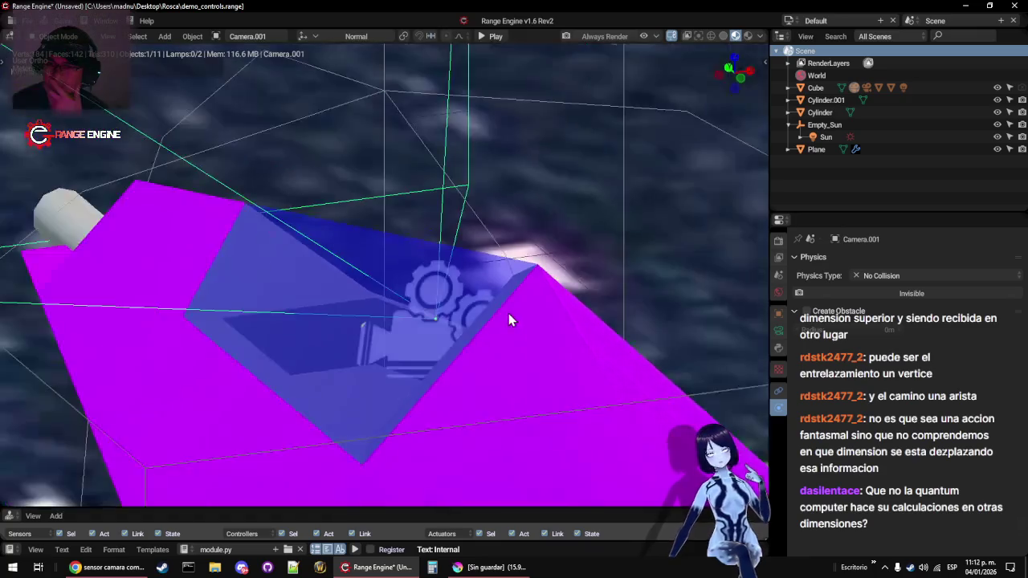
{"action": "left_click", "coordinate": [493, 283]}
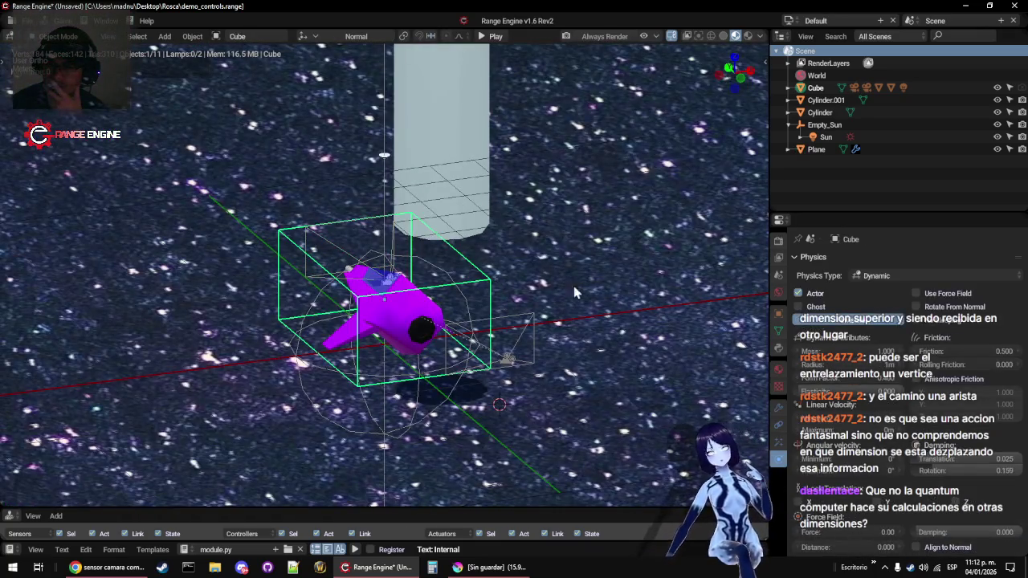
{"action": "left_click", "coordinate": [923, 273]}
{"action": "left_click", "coordinate": [920, 221]}
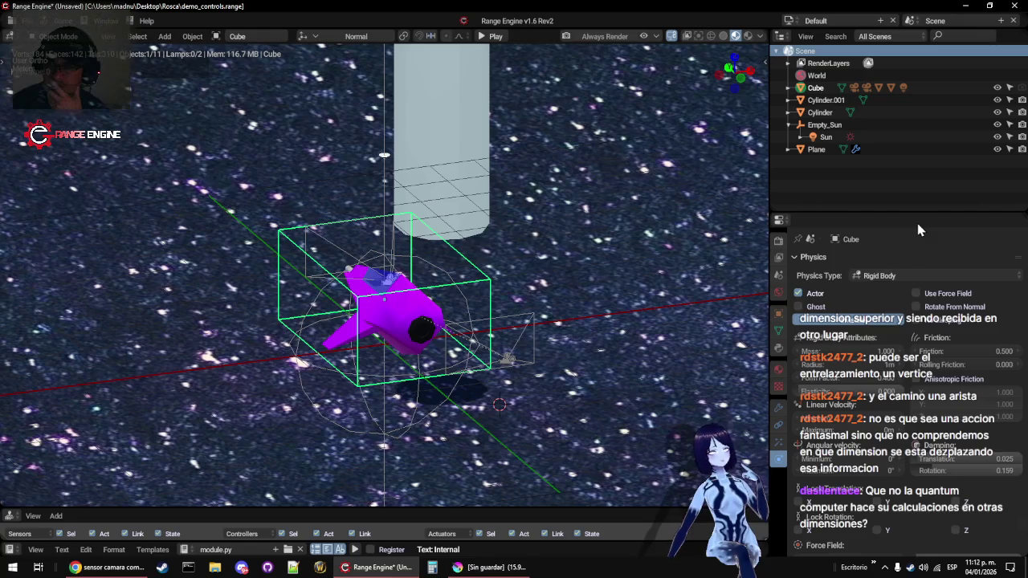
{"action": "key", "text": "KP_0"}
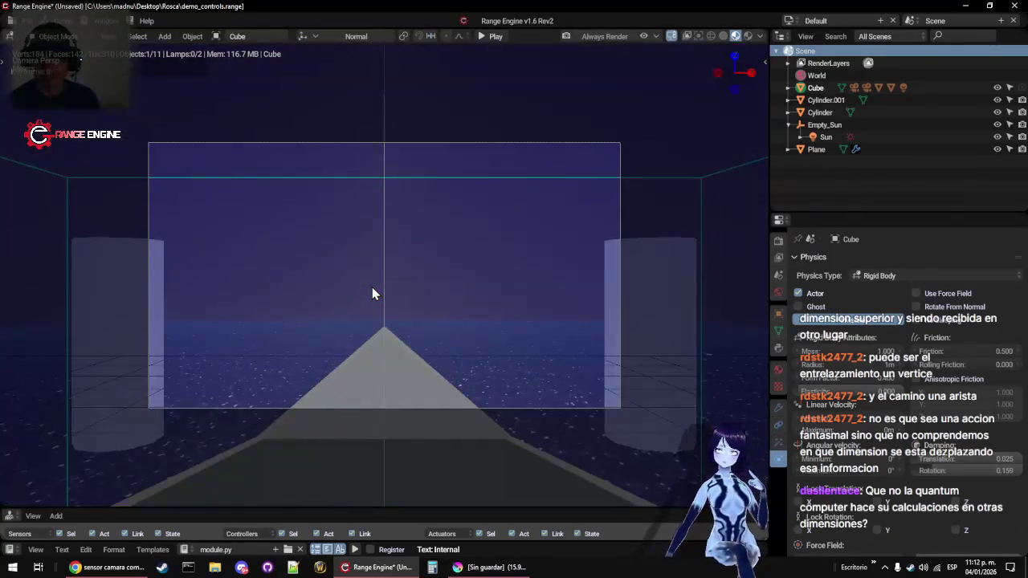
Play-test the rigid-body ship, save demo_controls over the existing file, and run the game again
{"action": "key", "text": "p"}
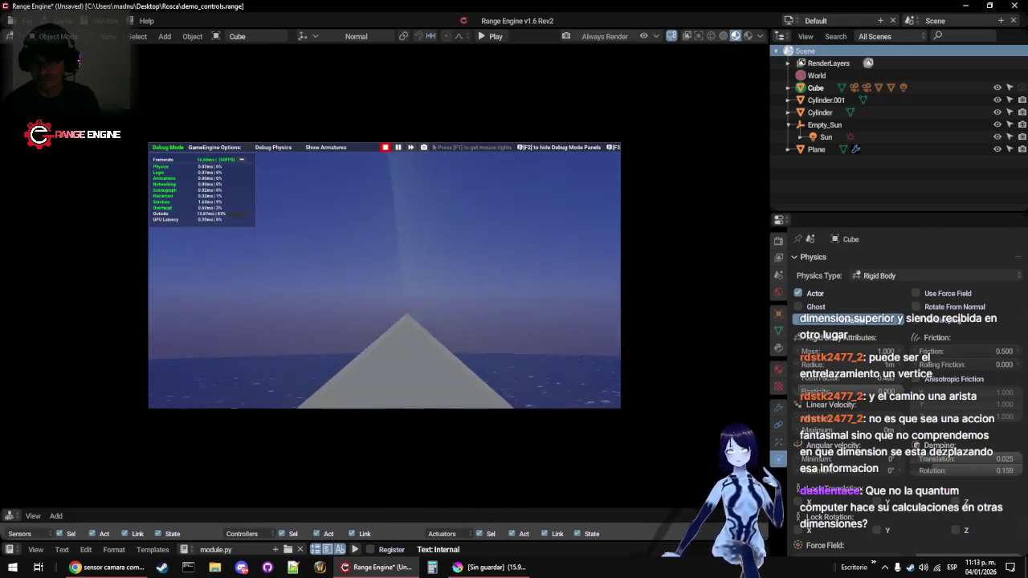
{"action": "key", "text": "Escape"}
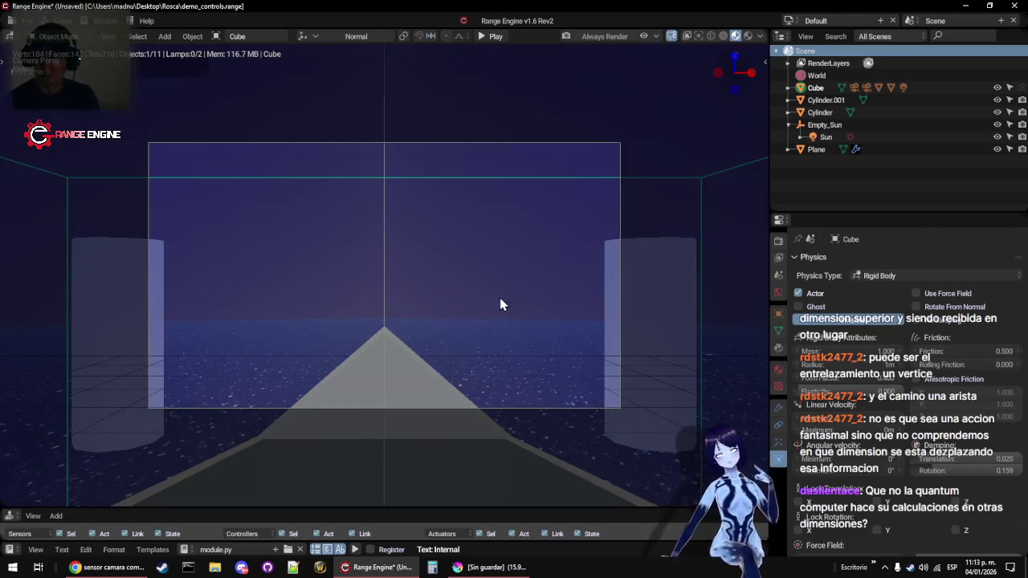
{"action": "key", "text": "ctrl+s"}
{"action": "left_click", "coordinate": [498, 303]}
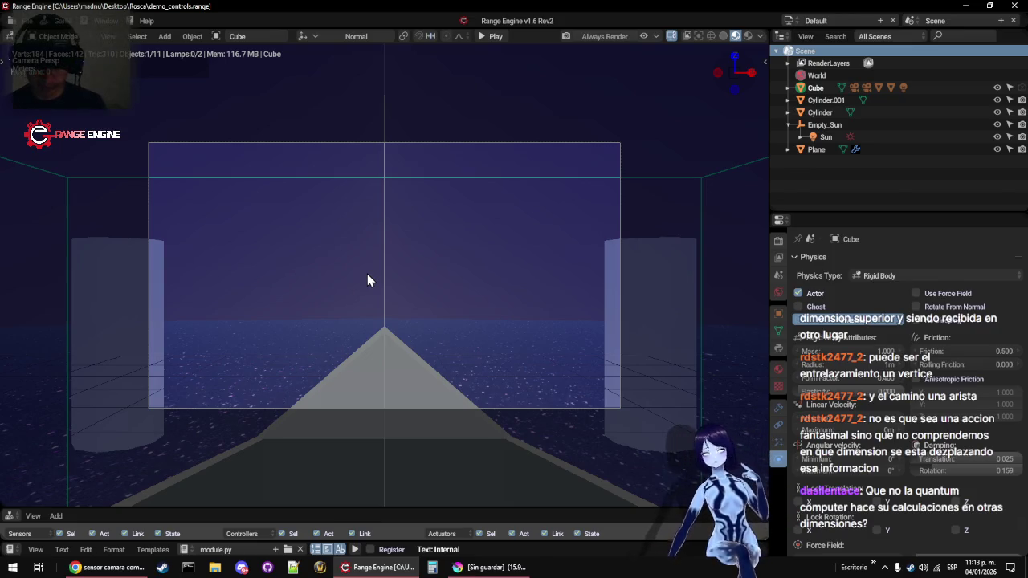
{"action": "key", "text": "p"}
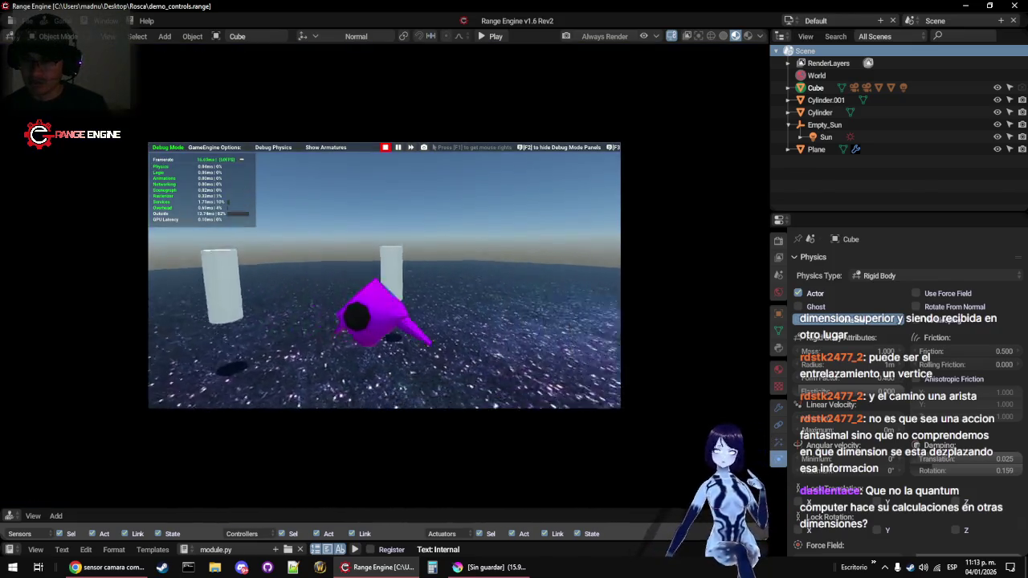
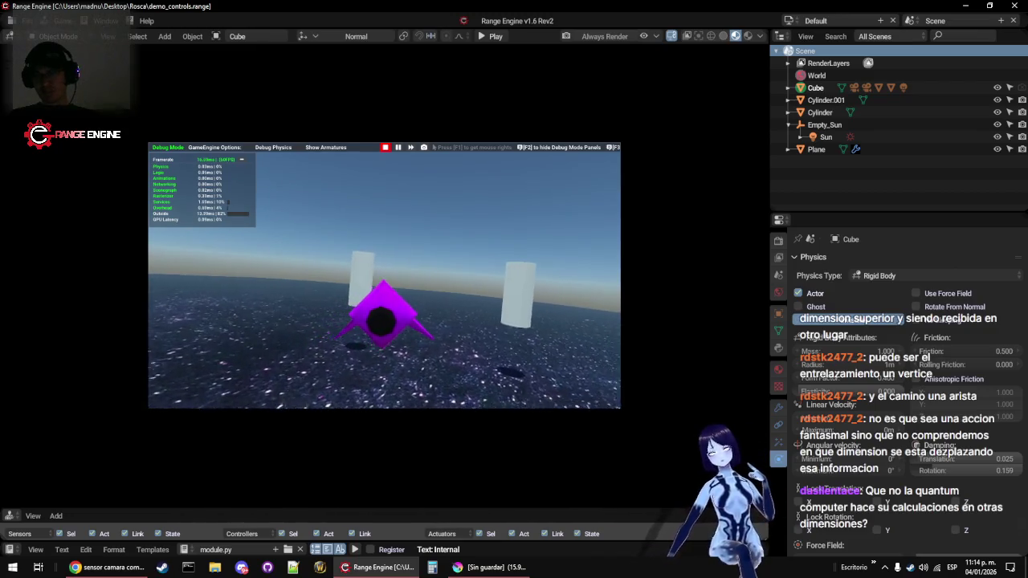
Steer the ship right, left, down and back up past the pillars, then stop the game
{"action": "key", "text": "d"}
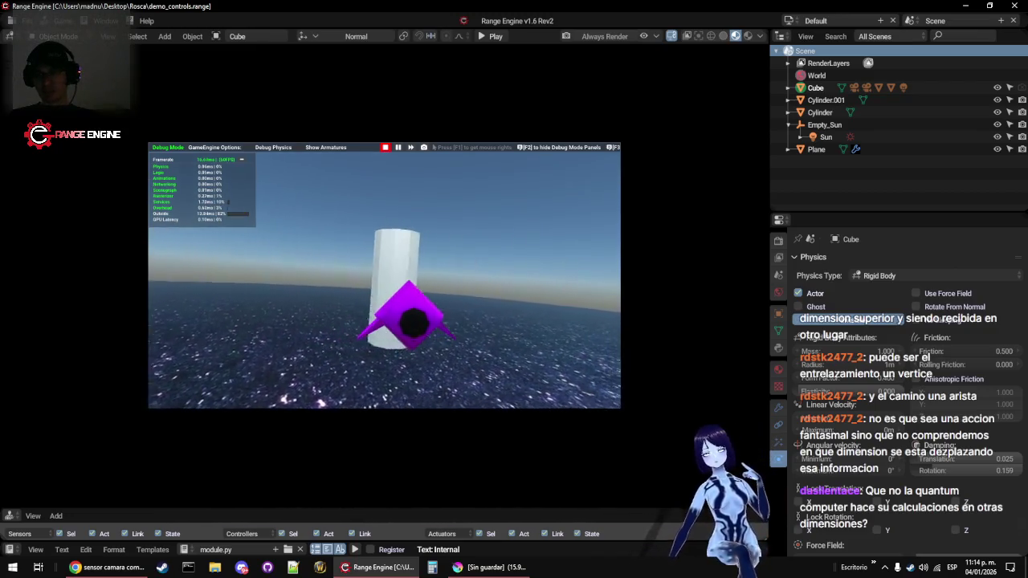
{"action": "key", "text": "a"}
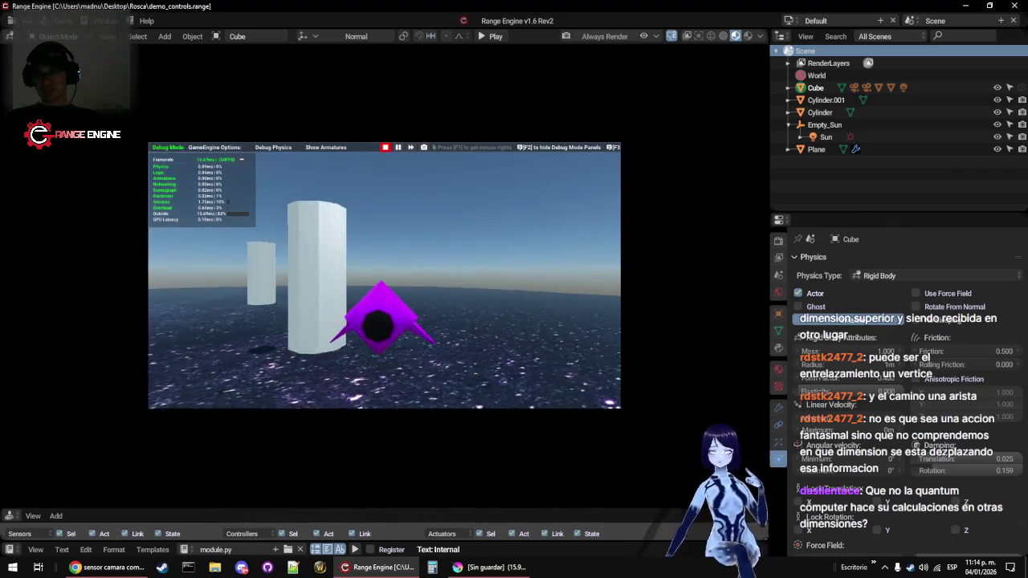
{"action": "key", "text": "s"}
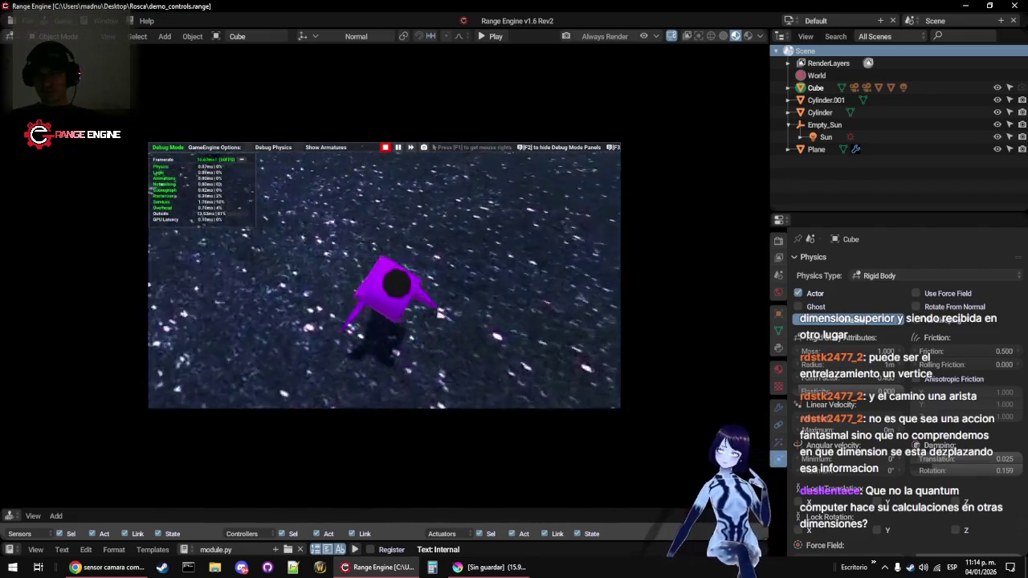
{"action": "key", "text": "a"}
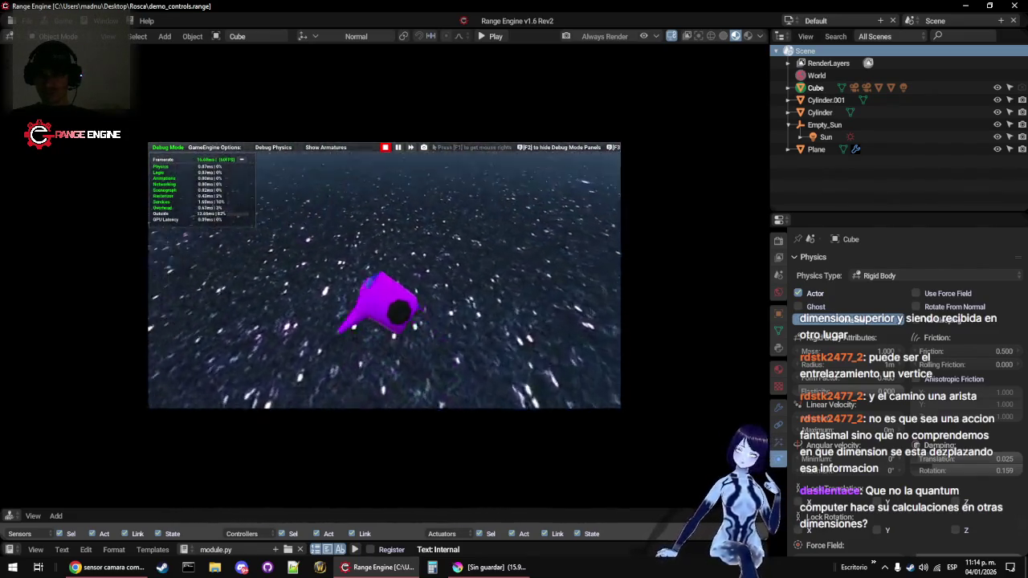
{"action": "key", "text": "d"}
{"action": "key", "text": "w"}
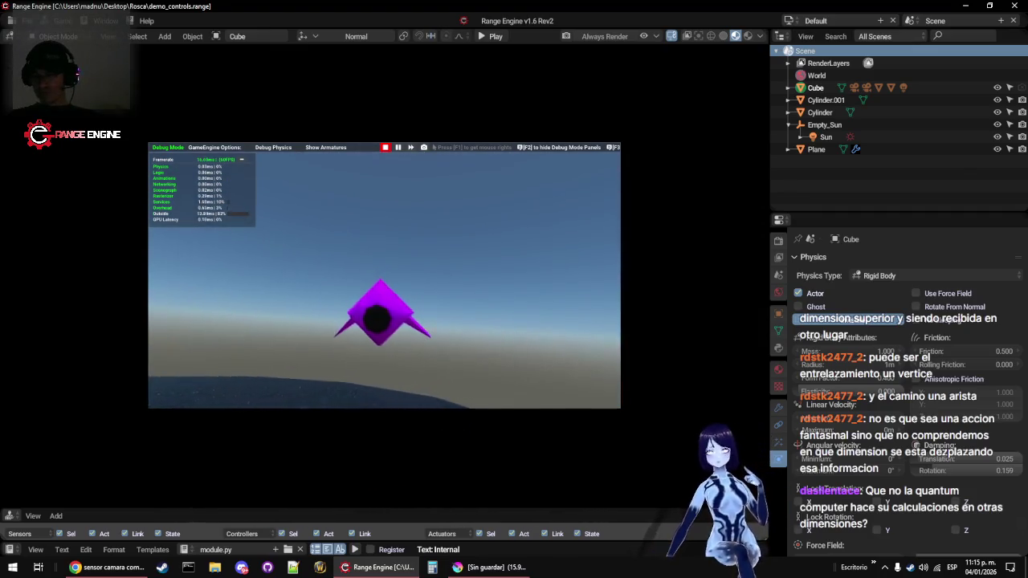
{"action": "key", "text": "Escape"}
Change the ship's Physics Type to Dynamic and start the game
{"action": "left_click", "coordinate": [907, 277]}
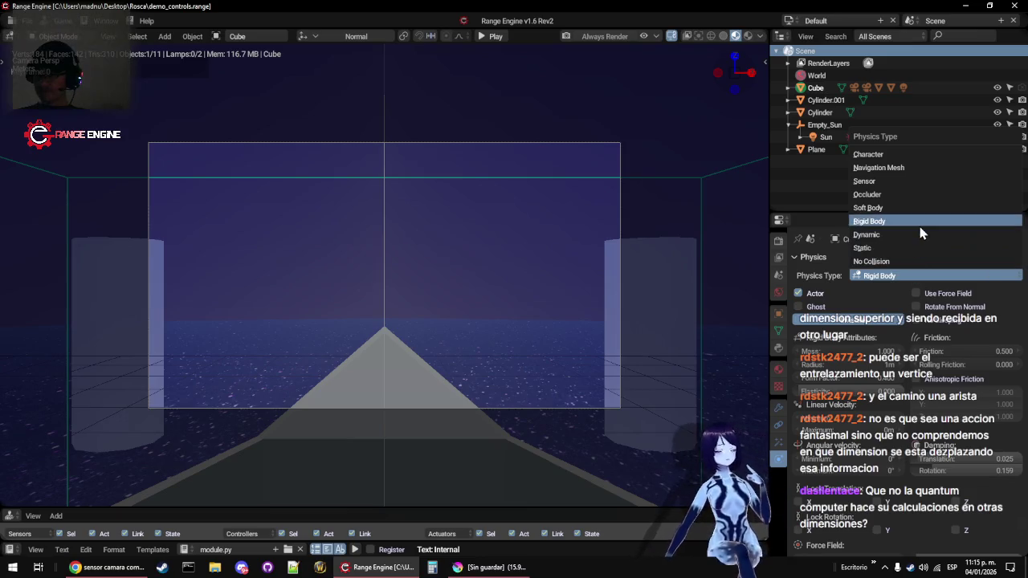
{"action": "left_click", "coordinate": [922, 241]}
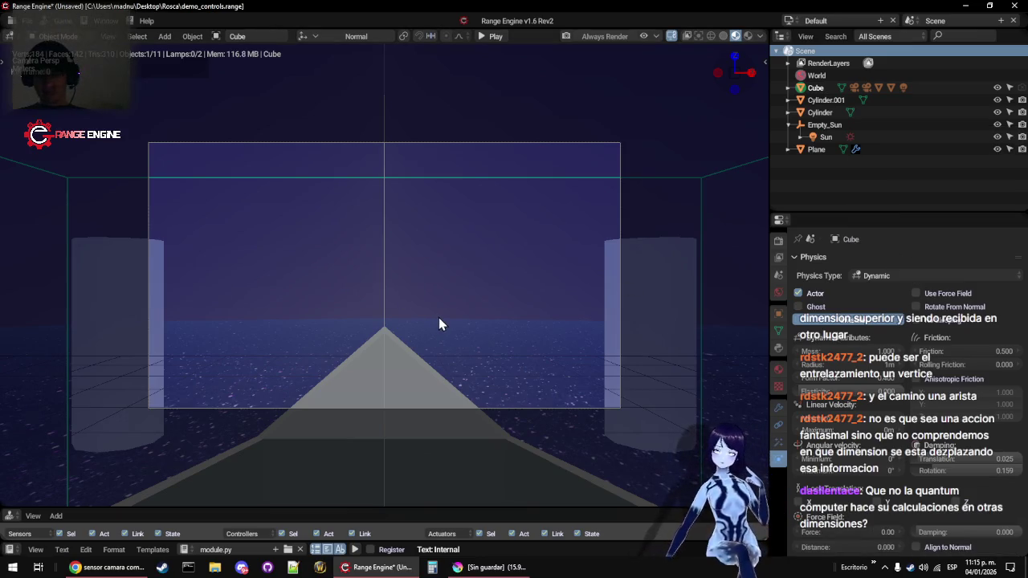
{"action": "key", "text": "p"}
Test-fly the Dynamic ship, diving, climbing and banking around the pillars
{"action": "key", "text": "w"}
{"action": "key", "text": "a"}
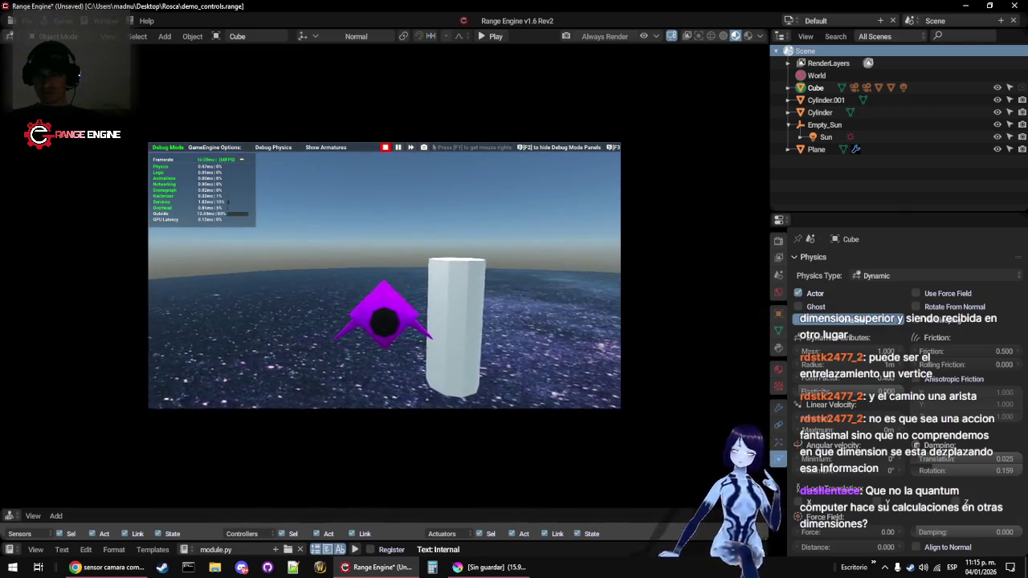
{"action": "key", "text": "a"}
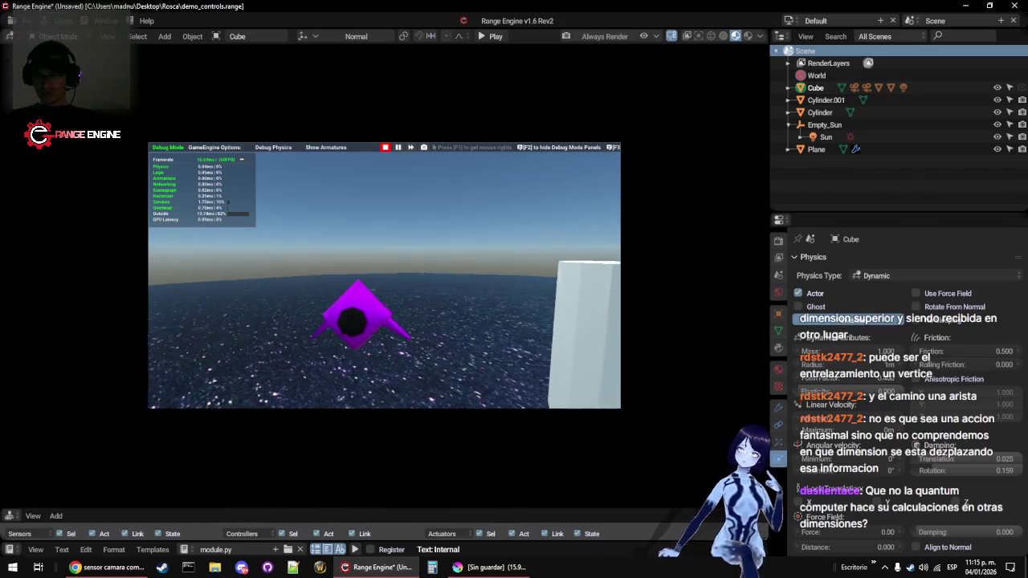
{"action": "key", "text": "s"}
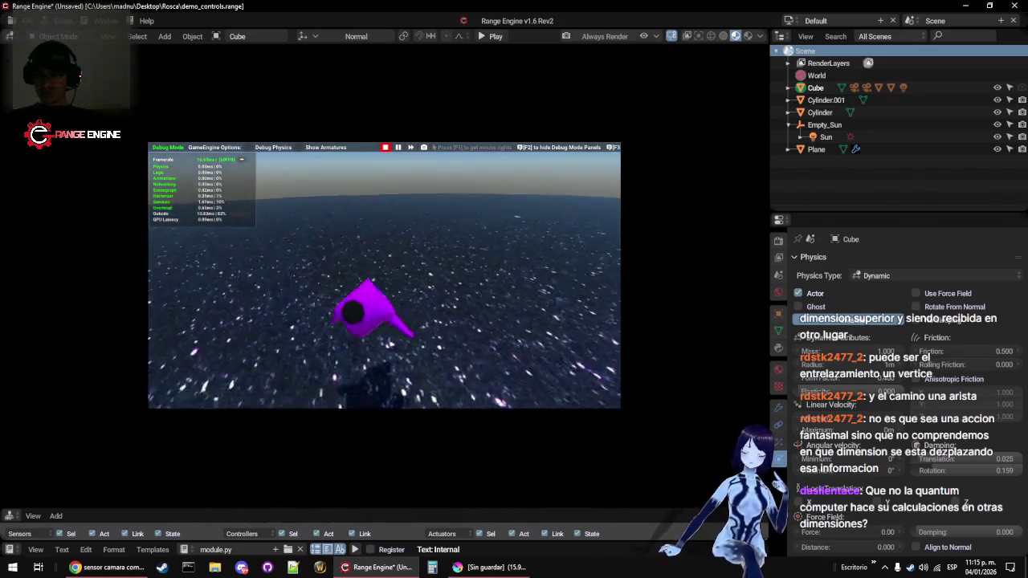
{"action": "key", "text": "s"}
{"action": "key", "text": "w"}
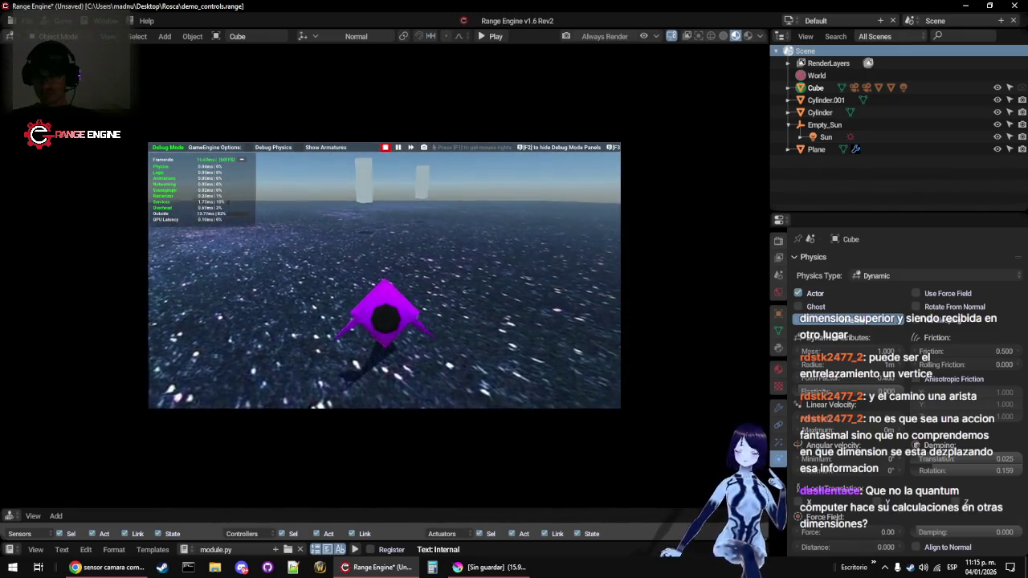
{"action": "key", "text": "s"}
{"action": "key", "text": "w"}
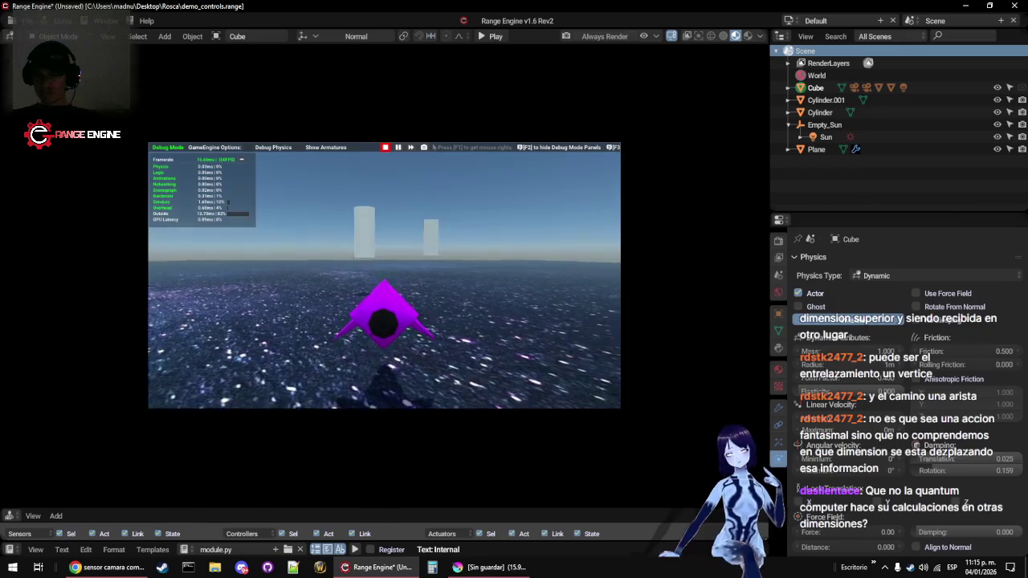
{"action": "key", "text": "w"}
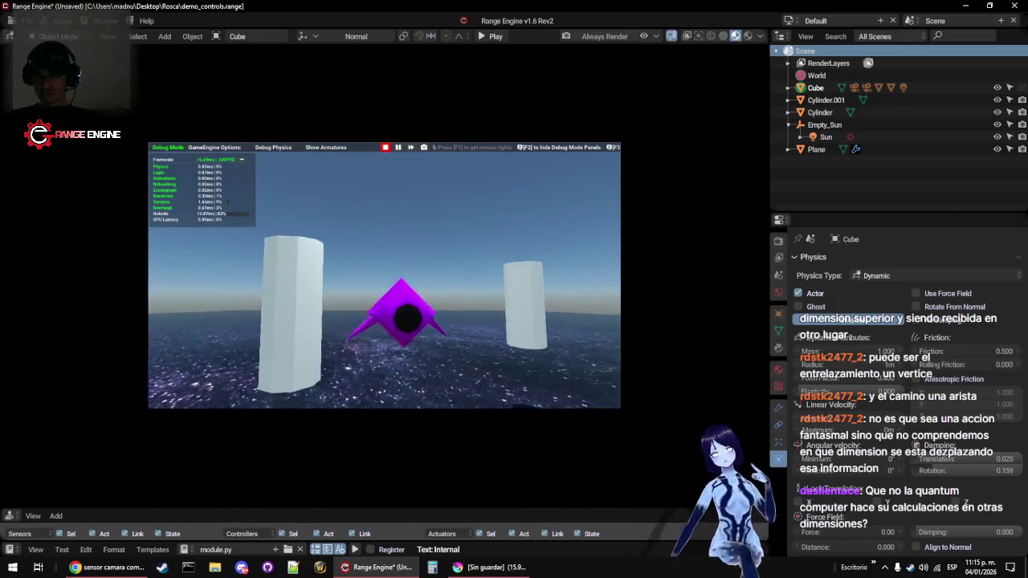
{"action": "key", "text": "d"}
{"action": "key", "text": "a"}
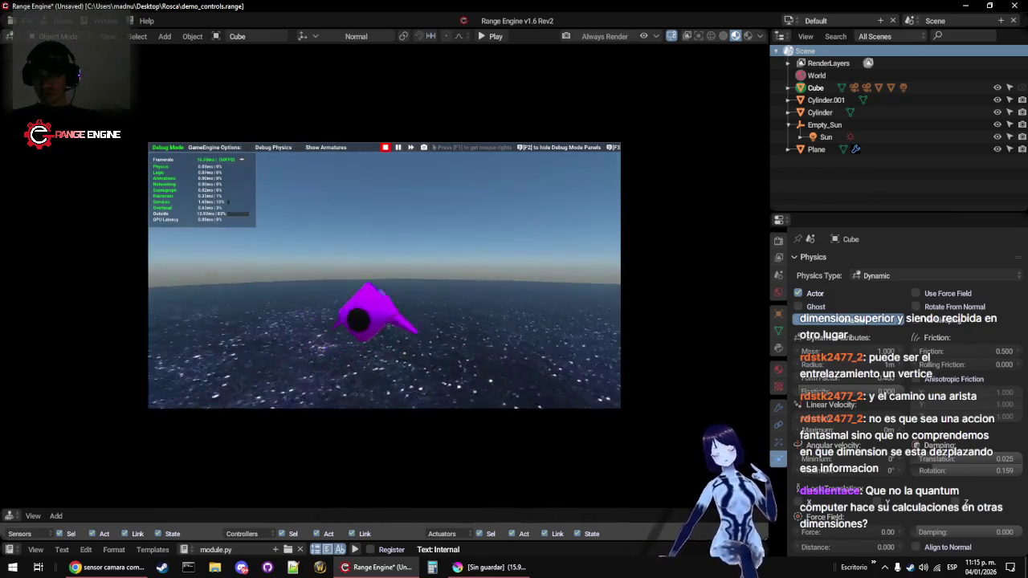
{"action": "key", "text": "d"}
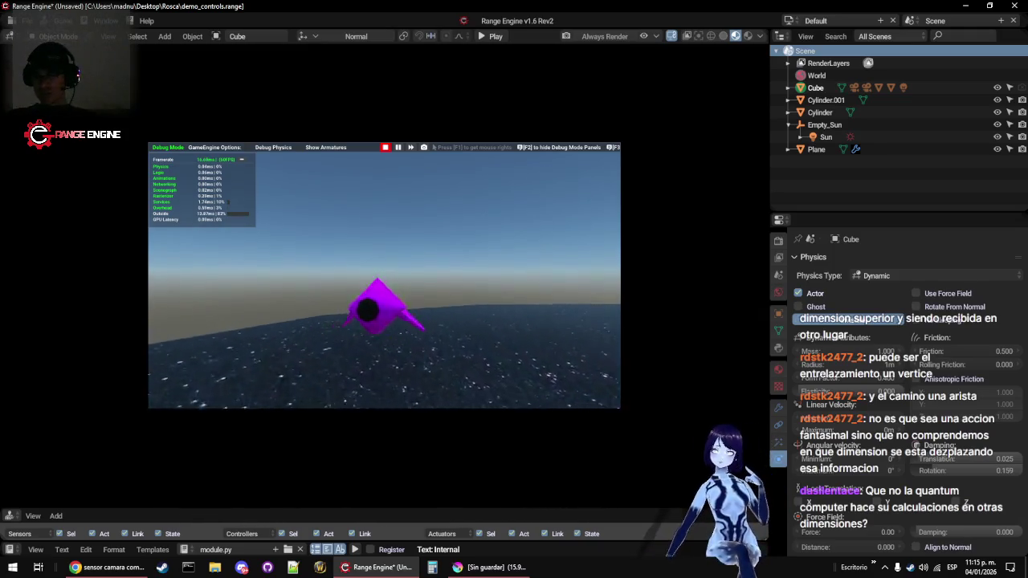
{"action": "key", "text": "d"}
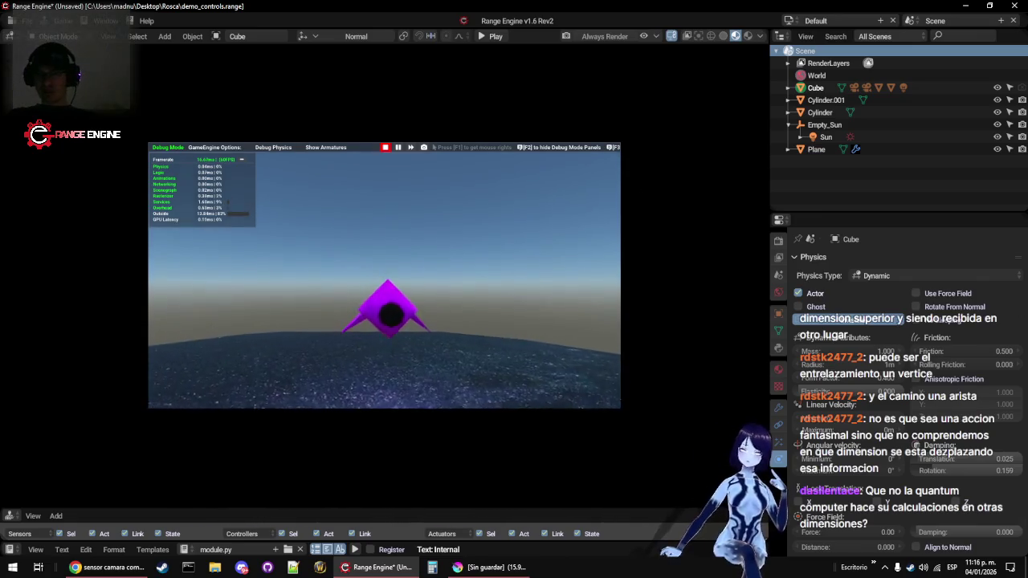
Stop the game and inspect the ship and pillars in perspective view
{"action": "key", "text": "Escape"}
{"action": "mouse_move", "coordinate": [216, 275]}
{"action": "left_mouse_down"}
{"action": "mouse_move", "coordinate": [385, 367]}
{"action": "mouse_move", "coordinate": [560, 337]}
{"action": "left_mouse_up"}
{"action": "scroll", "coordinate": [559, 338], "scroll_direction": "down", "scroll_amount": 10}
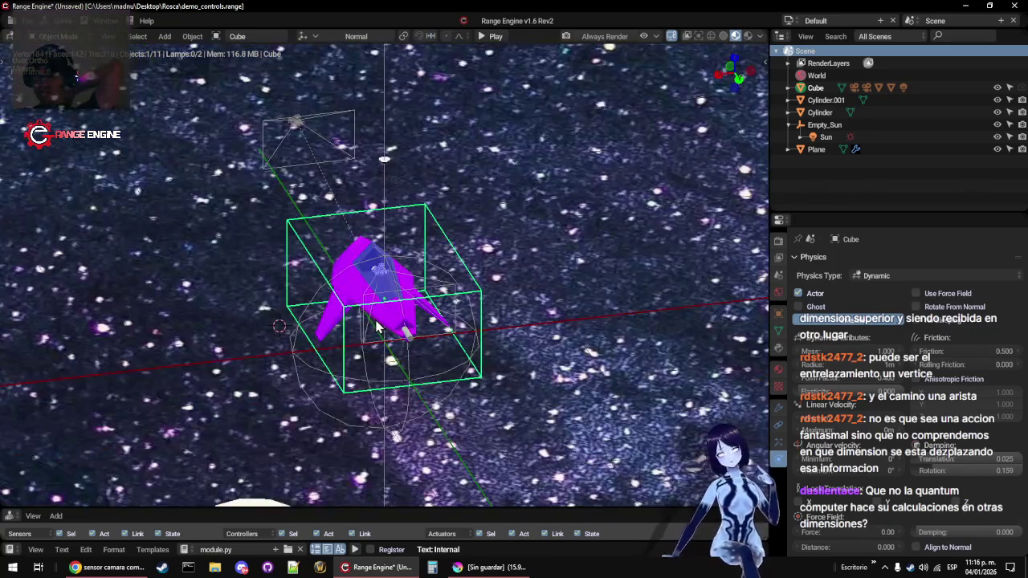
{"action": "key", "text": "KP_5"}
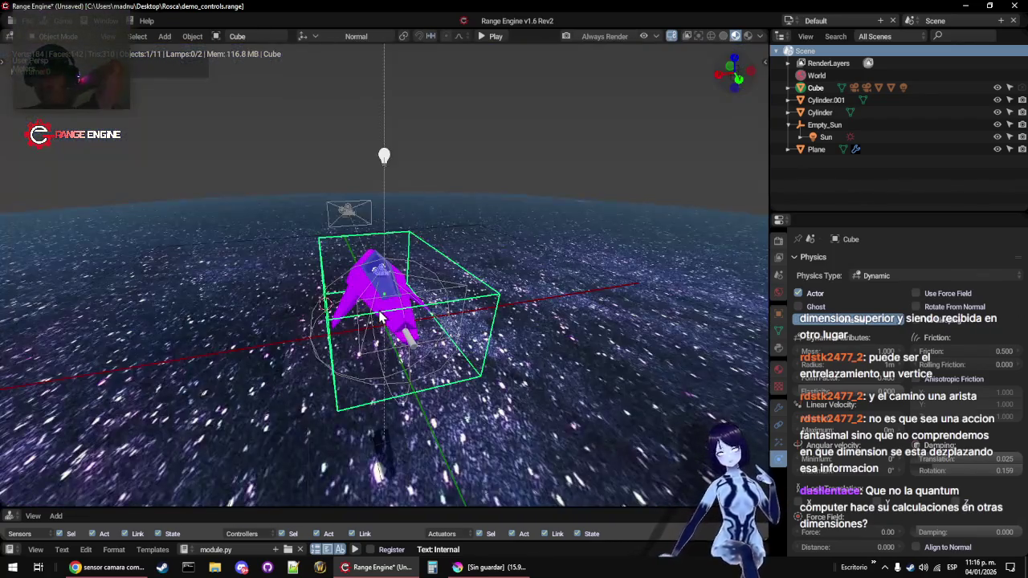
{"action": "scroll", "coordinate": [384, 314], "scroll_direction": "down", "scroll_amount": 5}
{"action": "scroll", "coordinate": [358, 289], "scroll_direction": "up", "scroll_amount": 2}
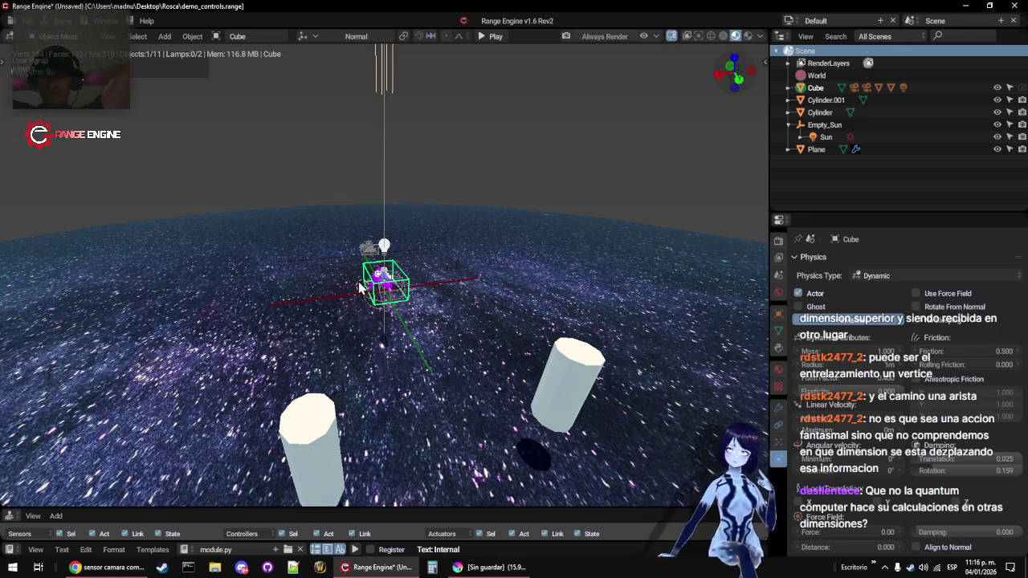
{"action": "left_click_drag", "start_coordinate": [366, 364], "coordinate": [494, 321]}
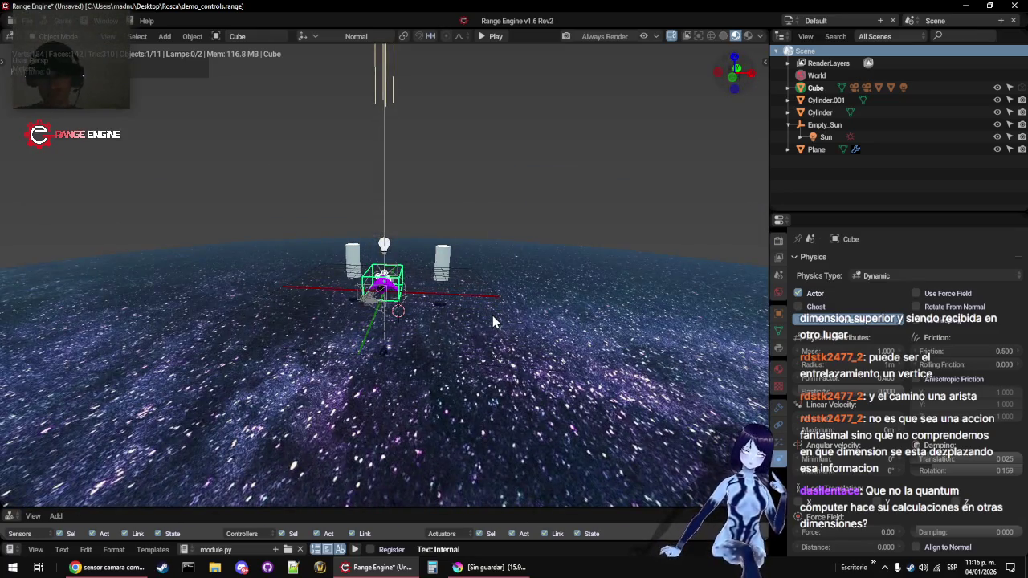
{"action": "mouse_move", "coordinate": [191, 297]}
{"action": "left_mouse_down"}
{"action": "mouse_move", "coordinate": [262, 351]}
{"action": "mouse_move", "coordinate": [281, 318]}
{"action": "mouse_move", "coordinate": [315, 342]}
{"action": "left_mouse_up"}
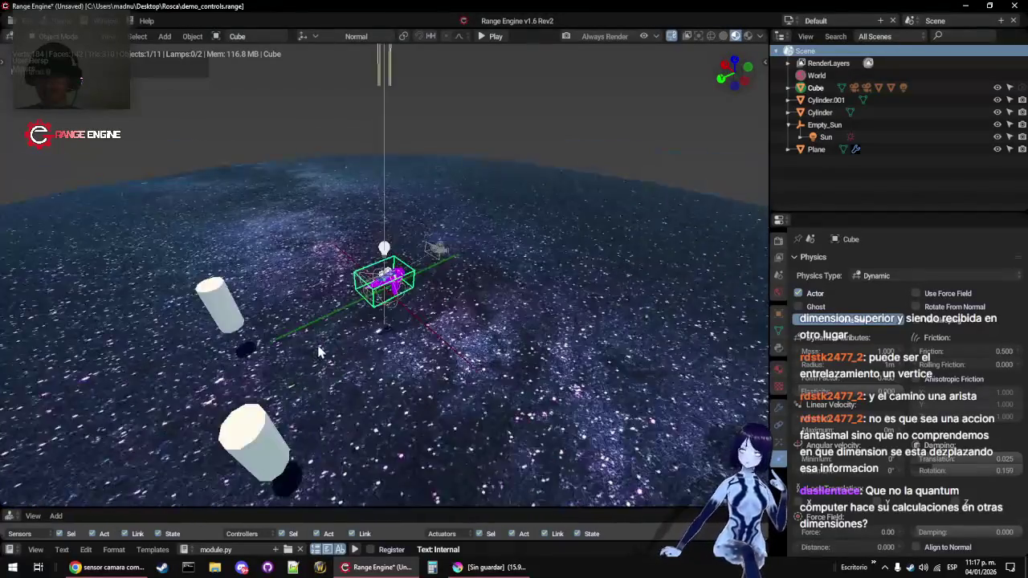
{"action": "scroll", "coordinate": [333, 355], "scroll_direction": "down", "scroll_amount": 6}
{"action": "scroll", "coordinate": [329, 357], "scroll_direction": "up", "scroll_amount": 5}
{"action": "scroll", "coordinate": [327, 364], "scroll_direction": "down", "scroll_amount": 8}
Select the starry ground plane and delete its Subsurf modifier
{"action": "left_click", "coordinate": [360, 348]}
{"action": "mouse_move", "coordinate": [358, 347]}
{"action": "left_mouse_down"}
{"action": "mouse_move", "coordinate": [398, 397]}
{"action": "mouse_move", "coordinate": [407, 344]}
{"action": "left_mouse_up"}
{"action": "scroll", "coordinate": [406, 338], "scroll_direction": "up", "scroll_amount": 6}
{"action": "scroll", "coordinate": [418, 349], "scroll_direction": "down", "scroll_amount": 4}
{"action": "scroll", "coordinate": [426, 358], "scroll_direction": "up", "scroll_amount": 5}
{"action": "scroll", "coordinate": [349, 278], "scroll_direction": "down", "scroll_amount": 6}
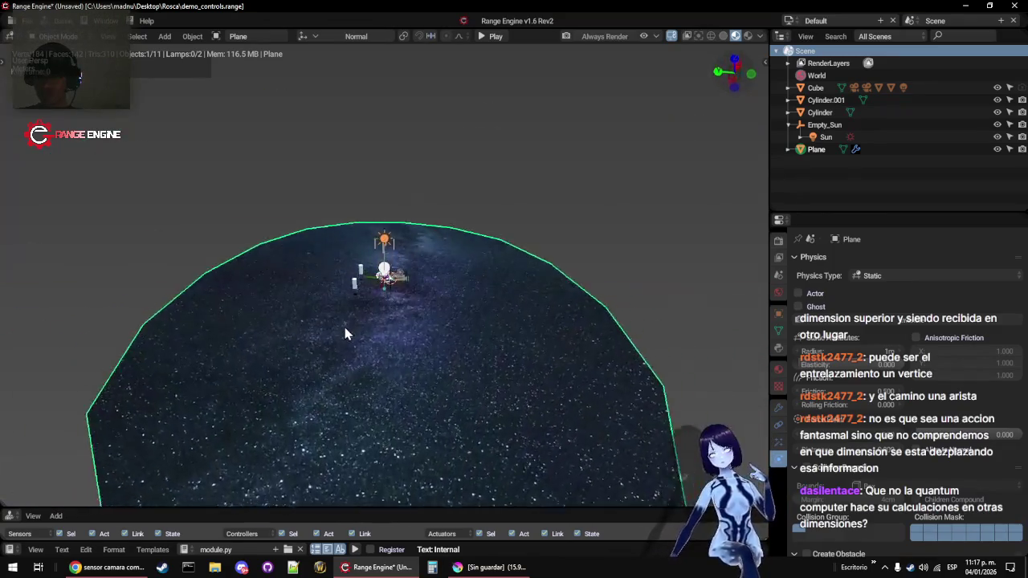
{"action": "key", "text": "Tab"}
{"action": "key", "text": "Tab"}
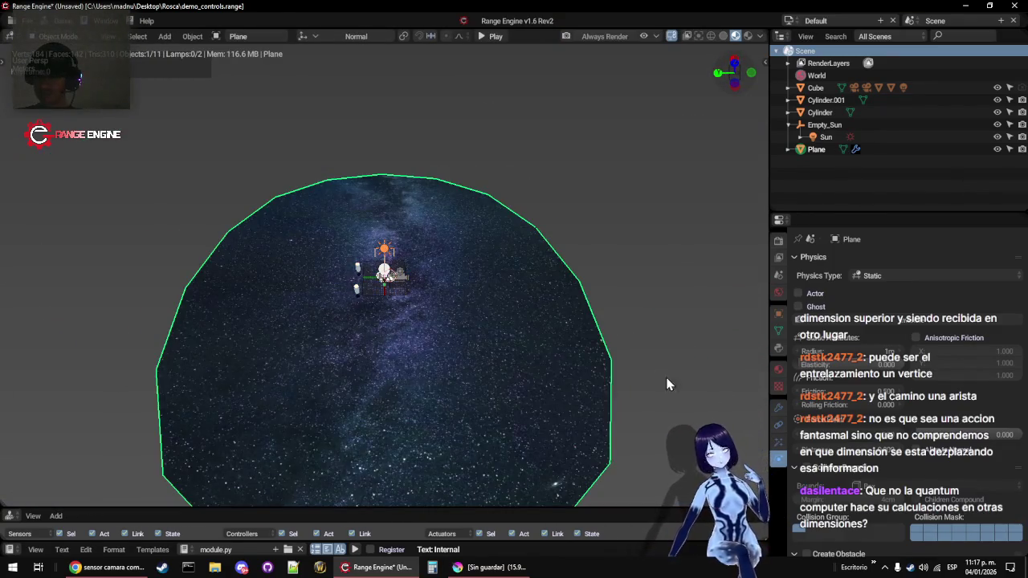
{"action": "left_click", "coordinate": [780, 409]}
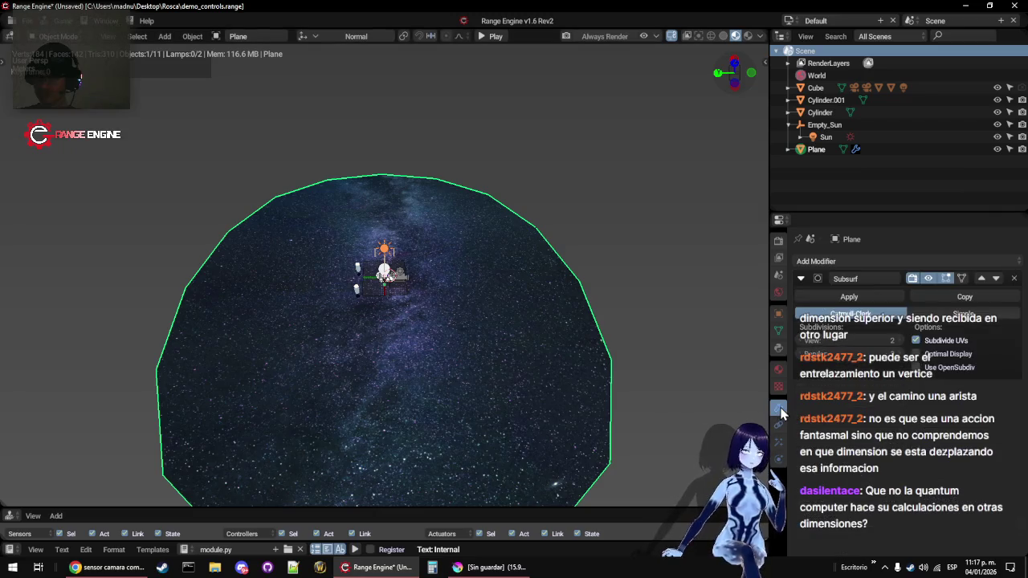
{"action": "left_click", "coordinate": [1014, 278]}
{"action": "mouse_move", "coordinate": [310, 345]}
{"action": "left_mouse_down"}
{"action": "mouse_move", "coordinate": [395, 390]}
{"action": "mouse_move", "coordinate": [353, 321]}
{"action": "mouse_move", "coordinate": [340, 326]}
{"action": "mouse_move", "coordinate": [371, 279]}
{"action": "mouse_move", "coordinate": [351, 172]}
{"action": "mouse_move", "coordinate": [328, 273]}
{"action": "mouse_move", "coordinate": [350, 270]}
{"action": "left_mouse_up"}
Add a UV sphere to the scene and begin enlarging it
{"action": "scroll", "coordinate": [349, 271], "scroll_direction": "up", "scroll_amount": 4}
{"action": "key", "text": "shift+a"}
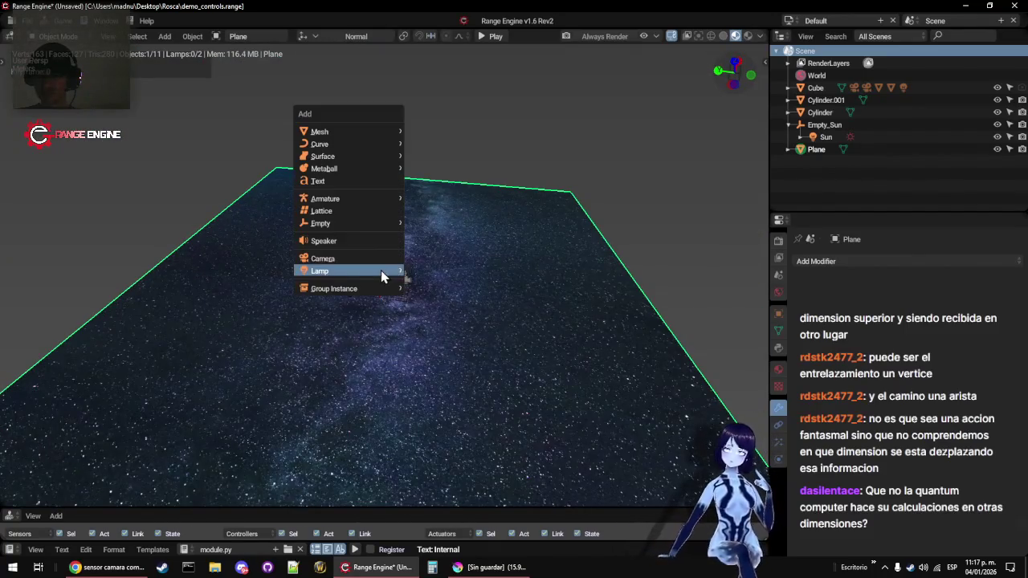
{"action": "mouse_move", "coordinate": [378, 132]}
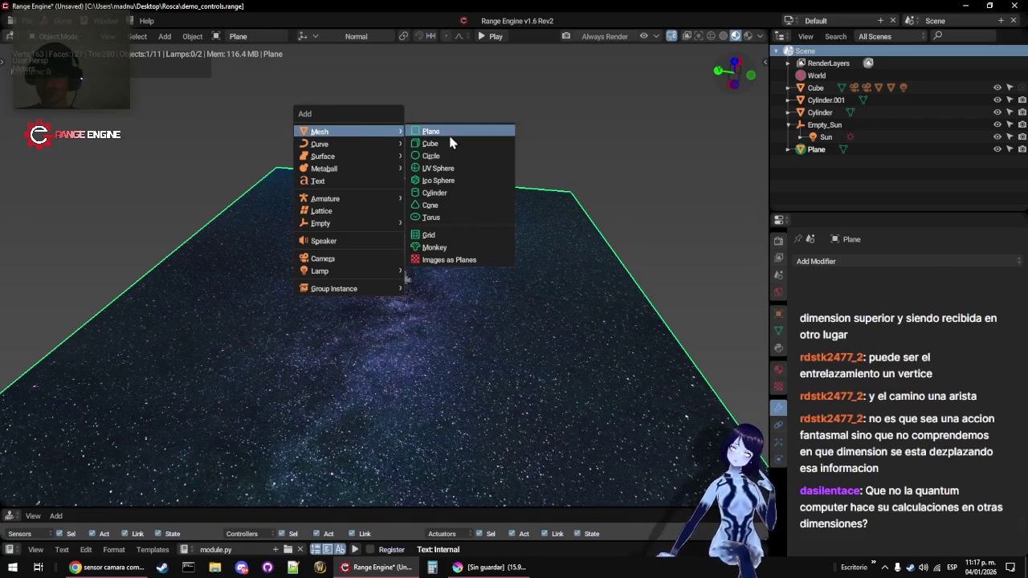
{"action": "left_click", "coordinate": [447, 167]}
{"action": "key", "text": "s"}
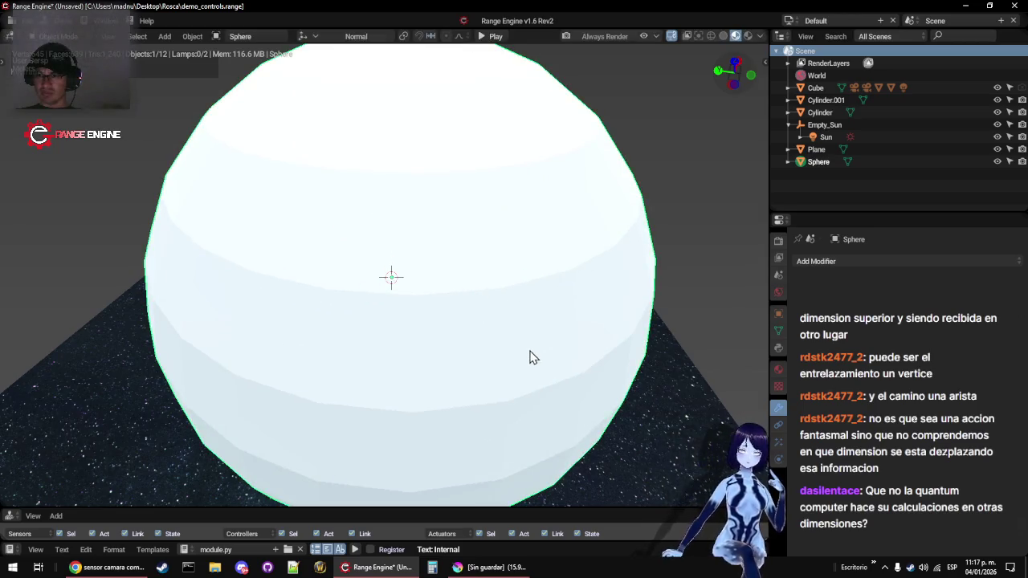
Delete the starry ground plane and rescale the sphere into a large dome
{"action": "left_click", "coordinate": [674, 412]}
{"action": "key", "text": "x"}
{"action": "left_click", "coordinate": [675, 416]}
{"action": "left_click", "coordinate": [570, 344]}
{"action": "key", "text": "s"}
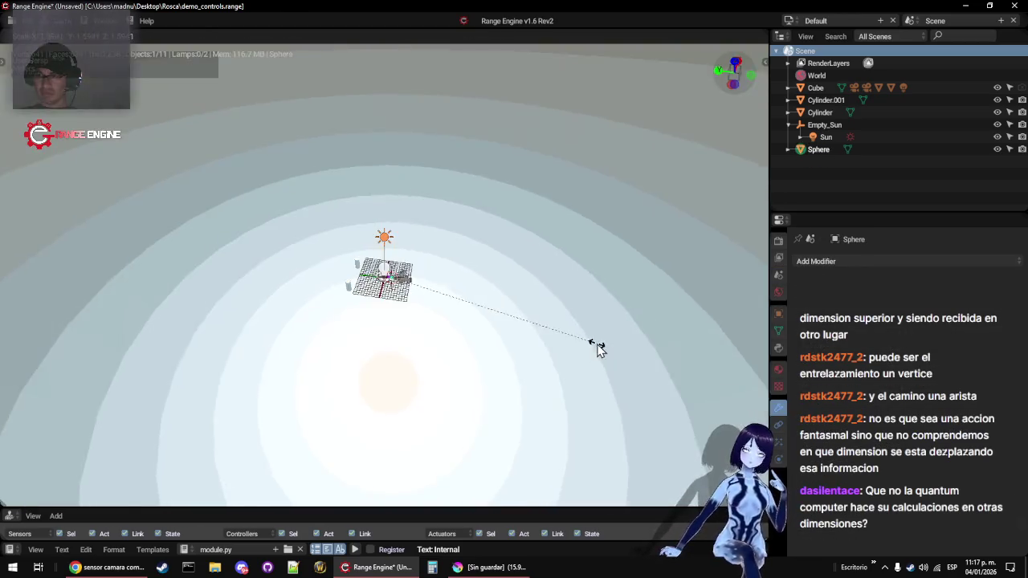
{"action": "left_click", "coordinate": [538, 318]}
Assign the existing Terreno material to the sphere
{"action": "scroll", "coordinate": [562, 330], "scroll_direction": "down", "scroll_amount": 5}
{"action": "key", "text": "Tab"}
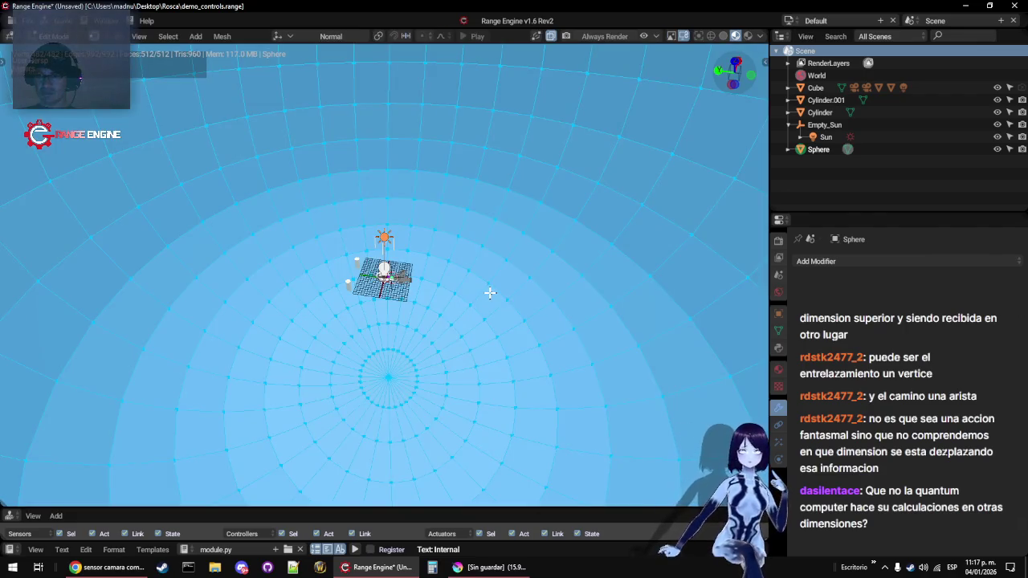
{"action": "key", "text": "Tab"}
{"action": "left_click", "coordinate": [779, 369]}
{"action": "left_click", "coordinate": [800, 312]}
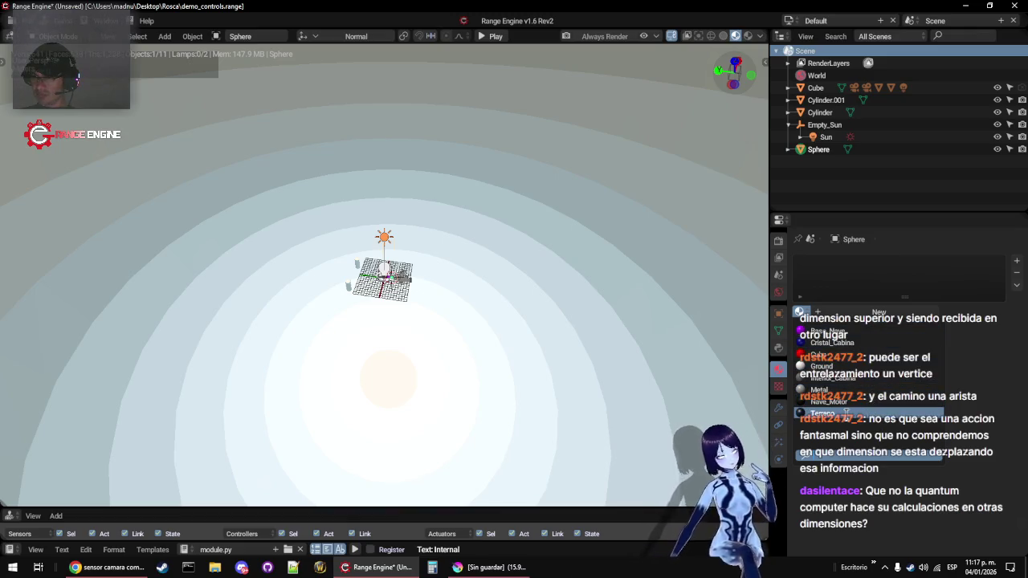
{"action": "left_click", "coordinate": [823, 413]}
Unwrap the whole sphere mesh with Sphere Projection UV mapping
{"action": "scroll", "coordinate": [340, 291], "scroll_direction": "up", "scroll_amount": 15}
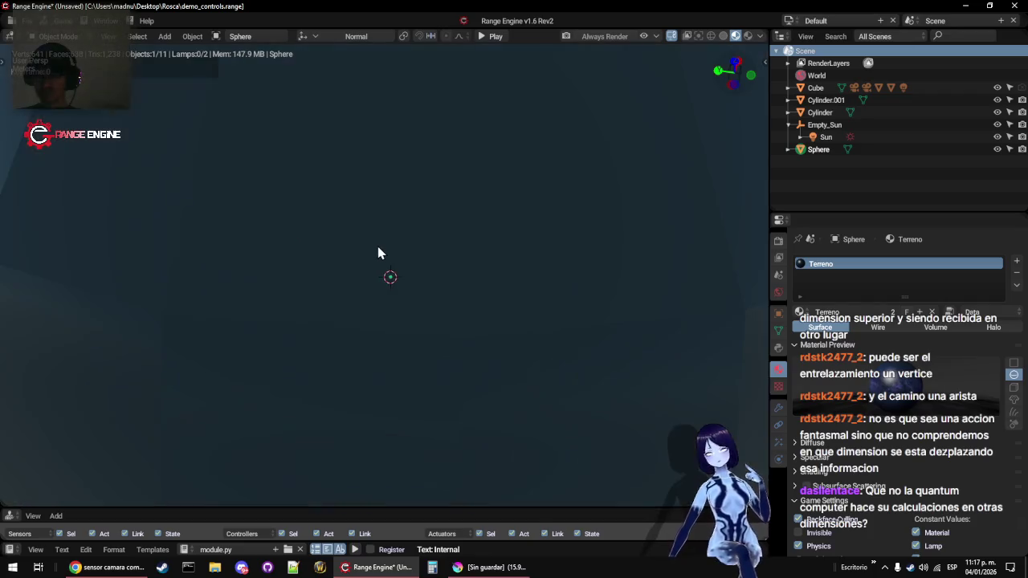
{"action": "key", "text": "Tab"}
{"action": "key", "text": "a"}
{"action": "key", "text": "a"}
{"action": "key", "text": "u"}
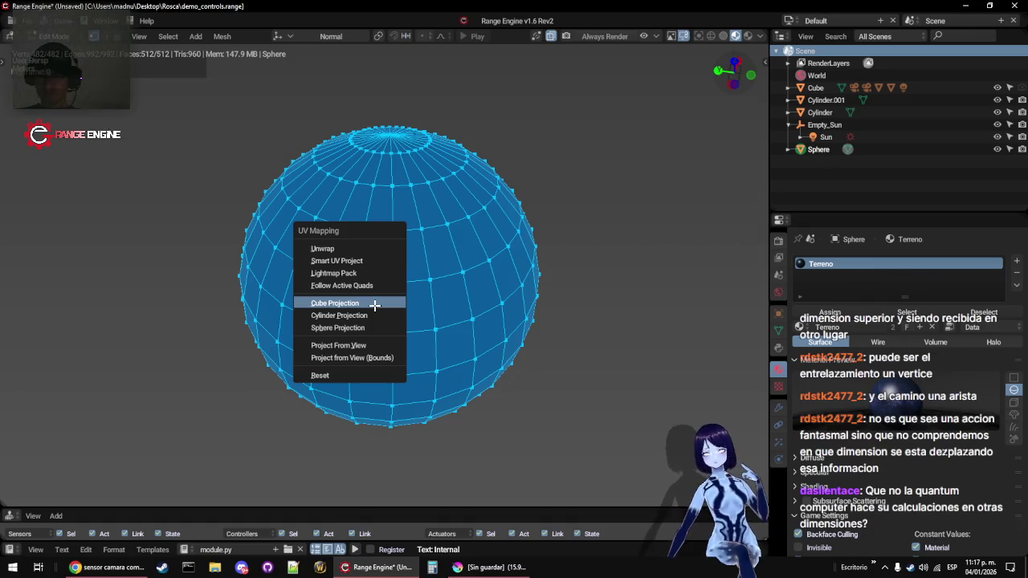
{"action": "left_click", "coordinate": [378, 327]}
{"action": "key", "text": "Tab"}
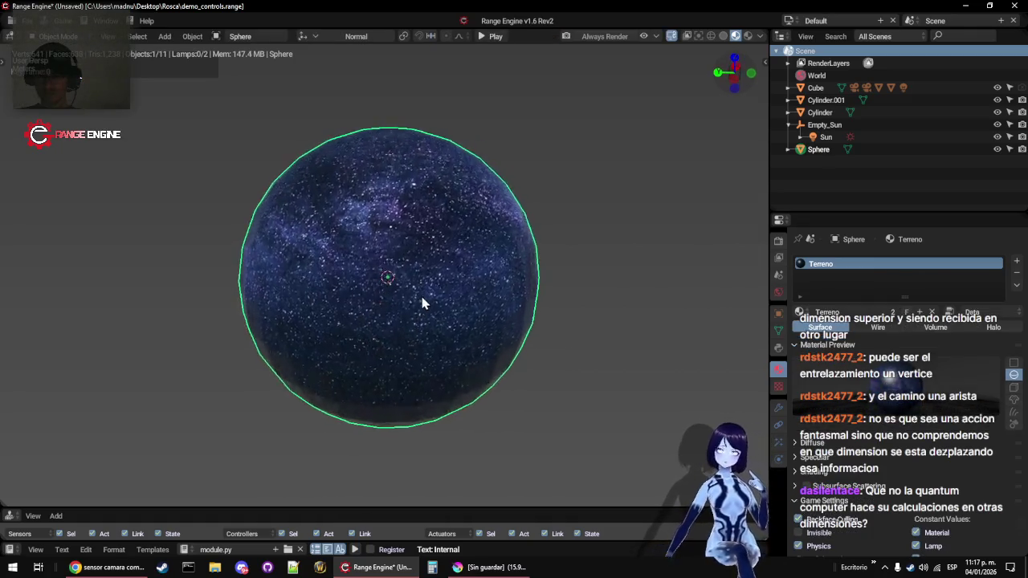
Scale the sphere by 100 to enclose the scene and check its shading
{"action": "type", "text": "s100"}
{"action": "key", "text": "Return"}
{"action": "mouse_move", "coordinate": [404, 262]}
{"action": "left_mouse_down"}
{"action": "mouse_move", "coordinate": [337, 180]}
{"action": "mouse_move", "coordinate": [244, 212]}
{"action": "mouse_move", "coordinate": [280, 307]}
{"action": "mouse_move", "coordinate": [310, 267]}
{"action": "left_mouse_up"}
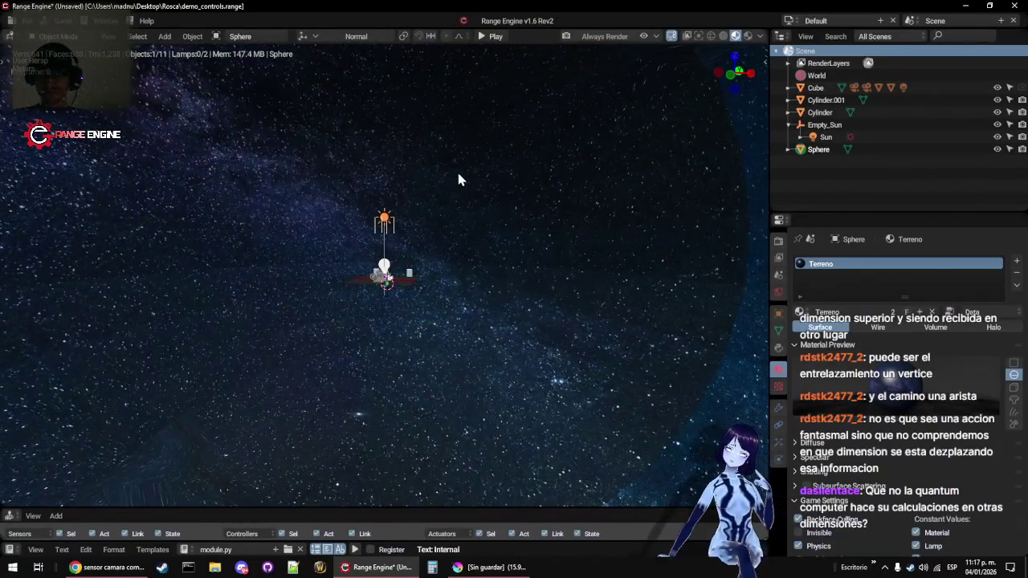
{"action": "key", "text": "Tab"}
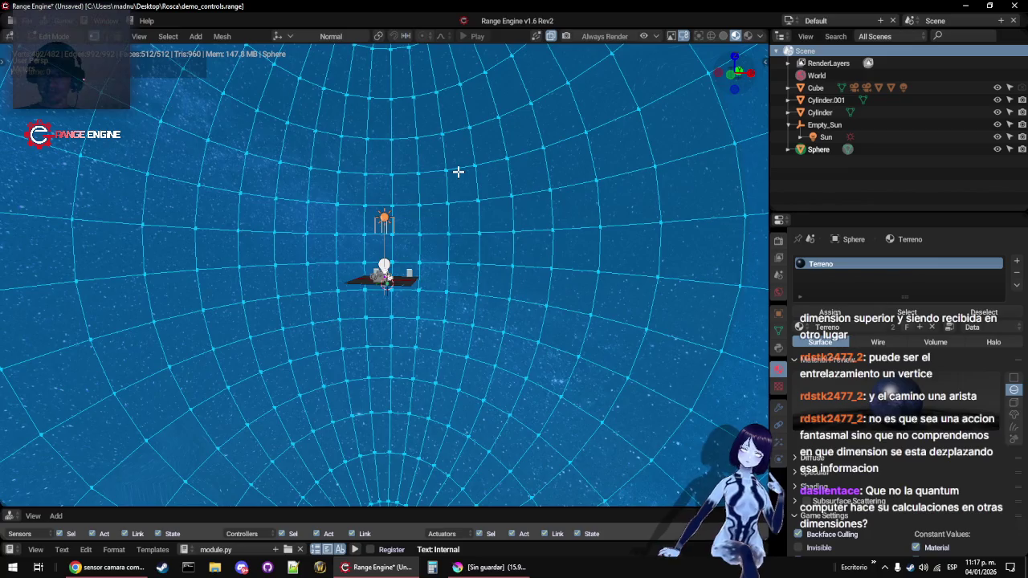
{"action": "key", "text": "Tab"}
{"action": "key", "text": "t"}
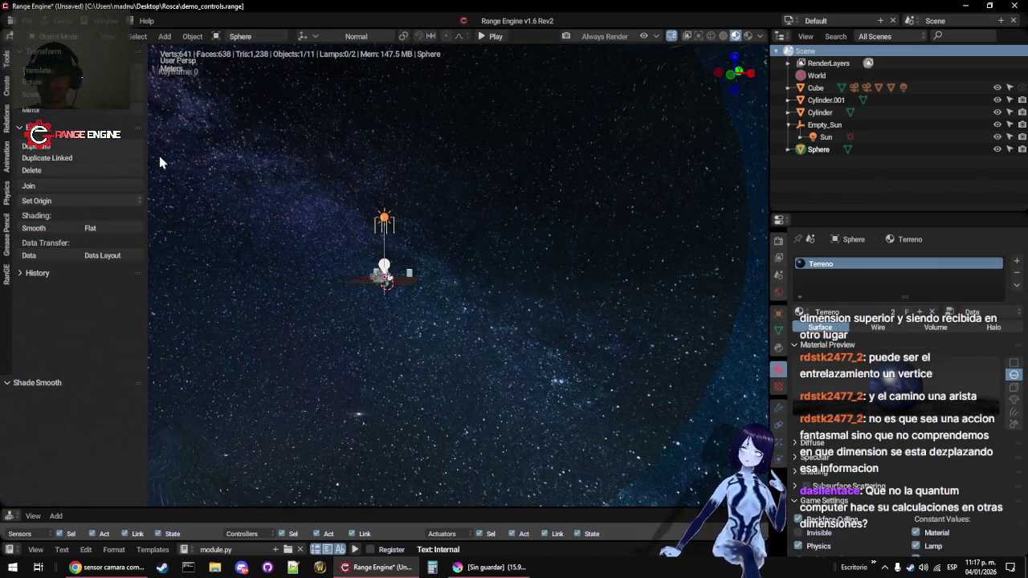
{"action": "key", "text": "t"}
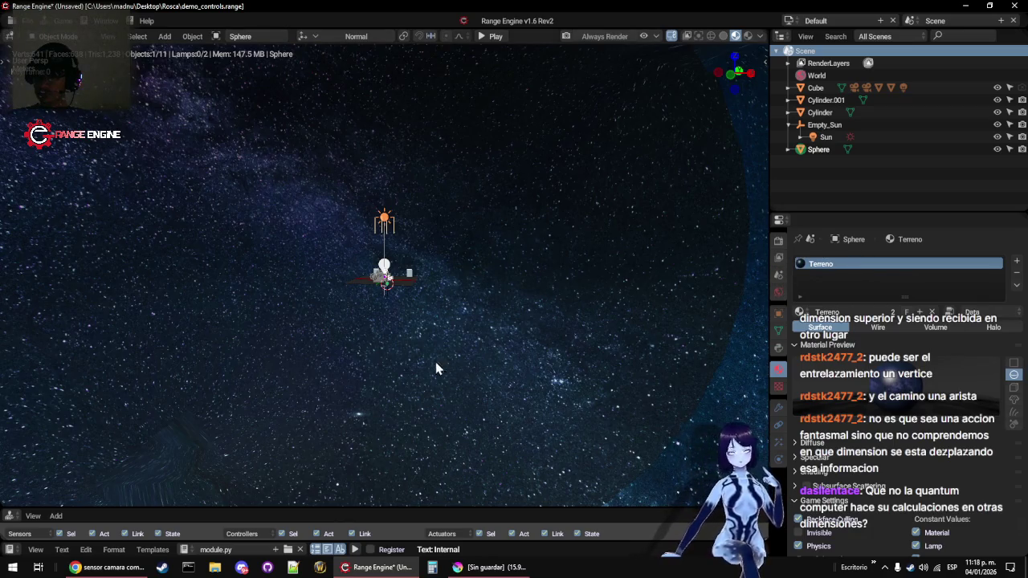
Run the game from the camera view, then stop it and frame the ship Cube.001
{"action": "key", "text": "KP_0"}
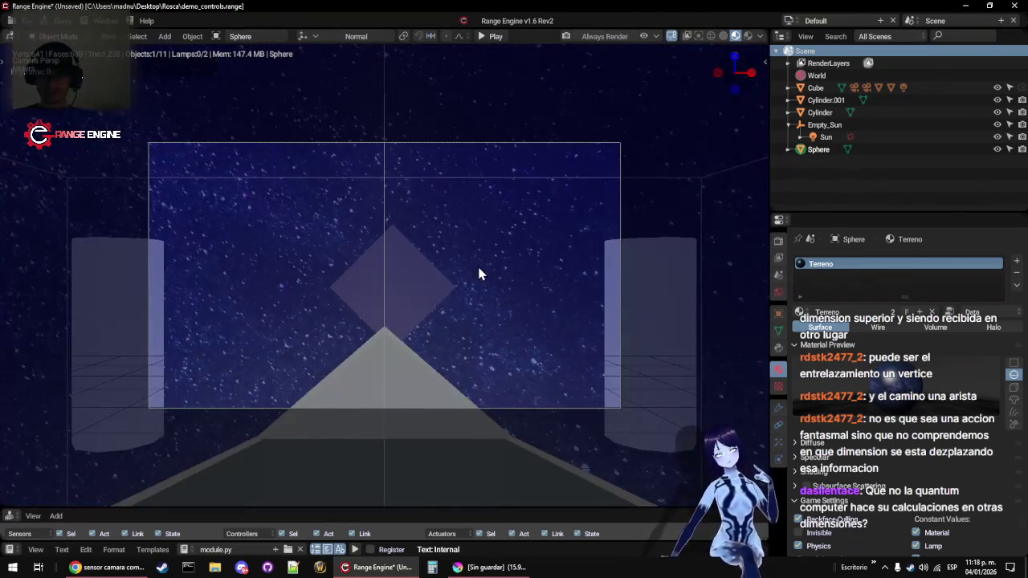
{"action": "key", "text": "p"}
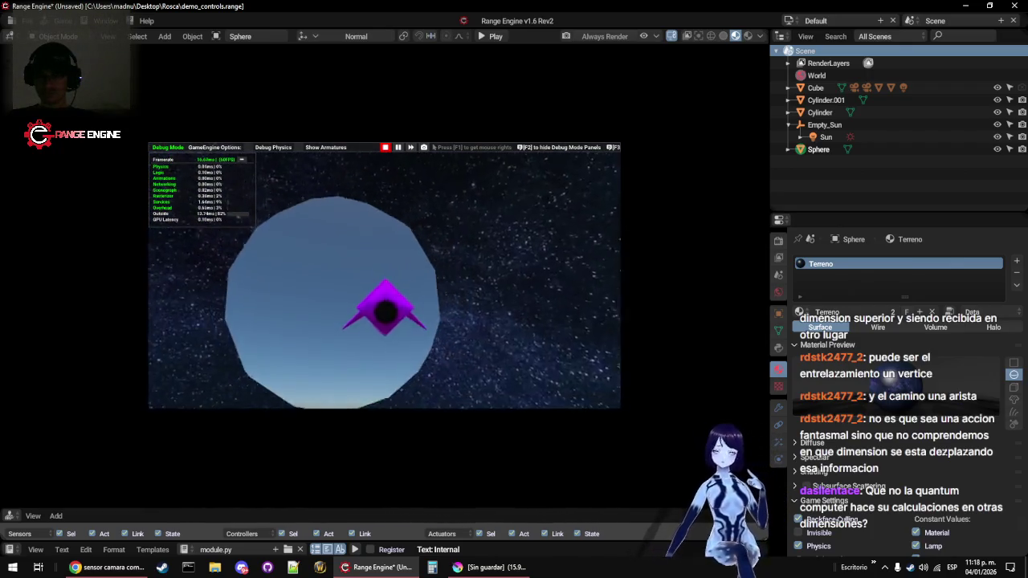
{"action": "key", "text": "Escape"}
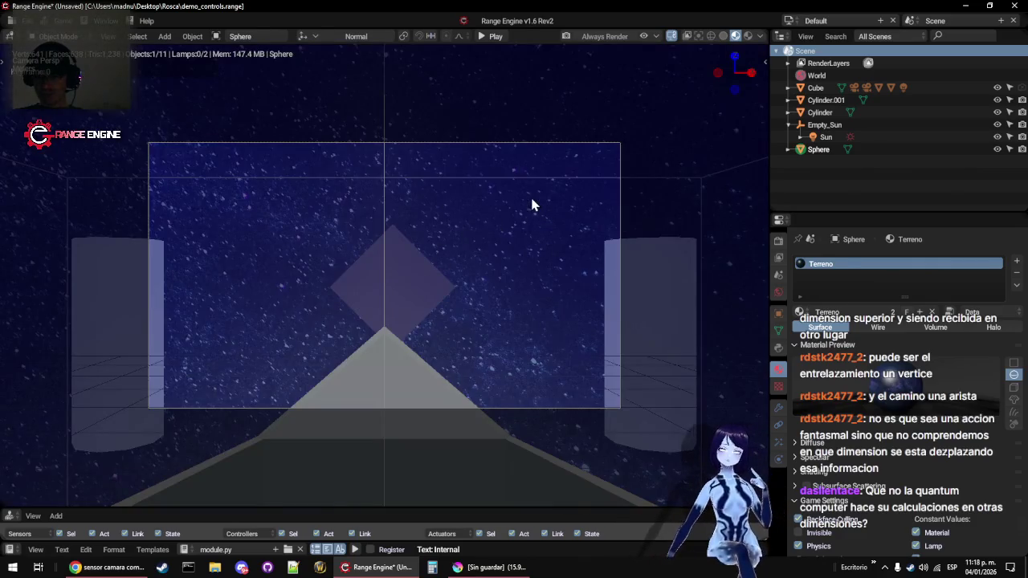
{"action": "left_click", "coordinate": [533, 201]}
{"action": "key", "text": "KP_Decimal"}
{"action": "scroll", "coordinate": [420, 287], "scroll_direction": "down", "scroll_amount": 5}
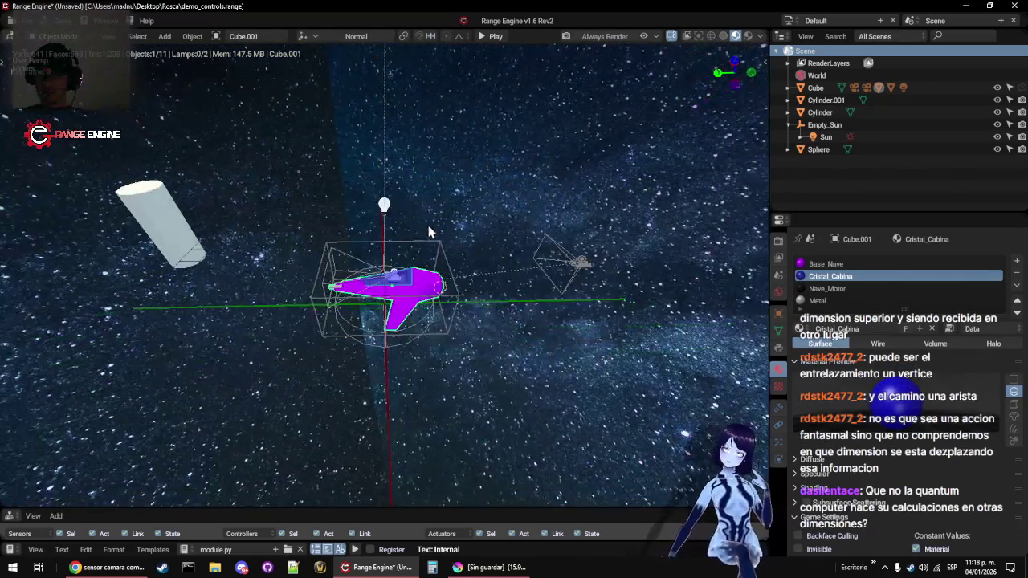
Enable a Shading option on the Cristal_Cabina material
{"action": "scroll", "coordinate": [427, 234], "scroll_direction": "down", "scroll_amount": 5}
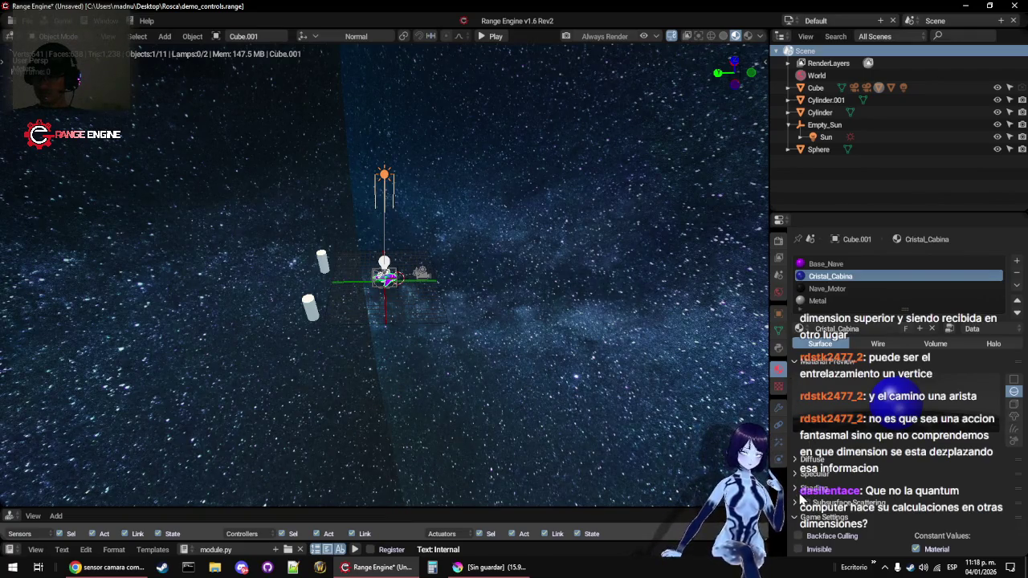
{"action": "left_click", "coordinate": [802, 495]}
{"action": "left_click", "coordinate": [800, 509]}
Play-test the game again from the camera view, then save the scene
{"action": "mouse_move", "coordinate": [415, 86]}
{"action": "left_mouse_down"}
{"action": "mouse_move", "coordinate": [314, 94]}
{"action": "mouse_move", "coordinate": [399, 263]}
{"action": "left_mouse_up"}
{"action": "key", "text": "KP_0"}
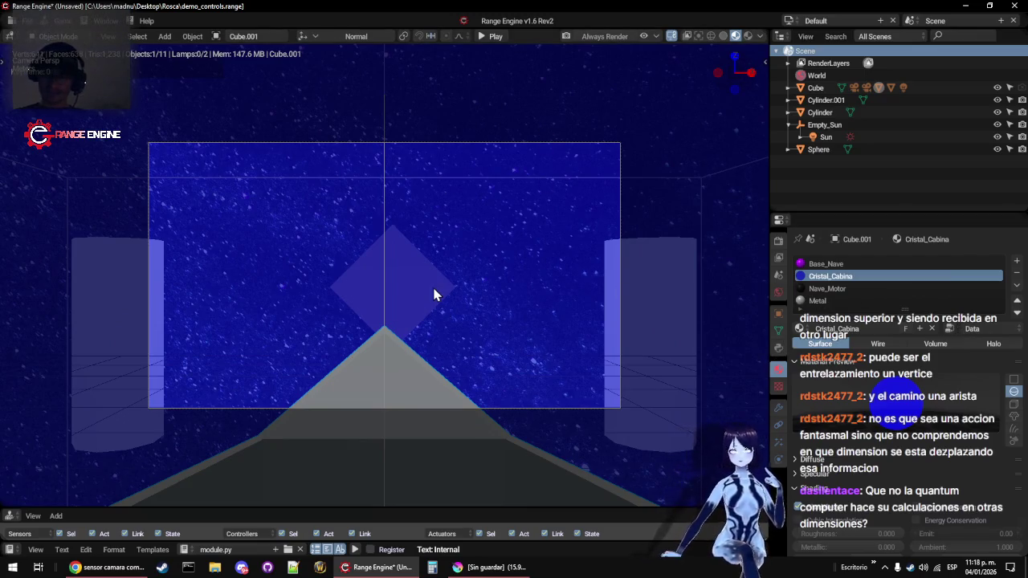
{"action": "key", "text": "p"}
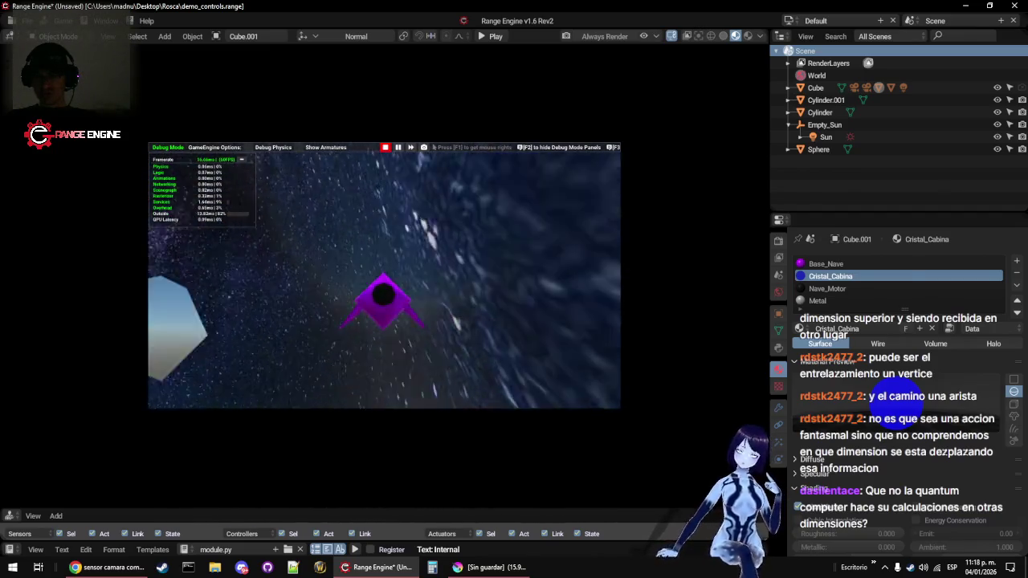
{"action": "key", "text": "Escape"}
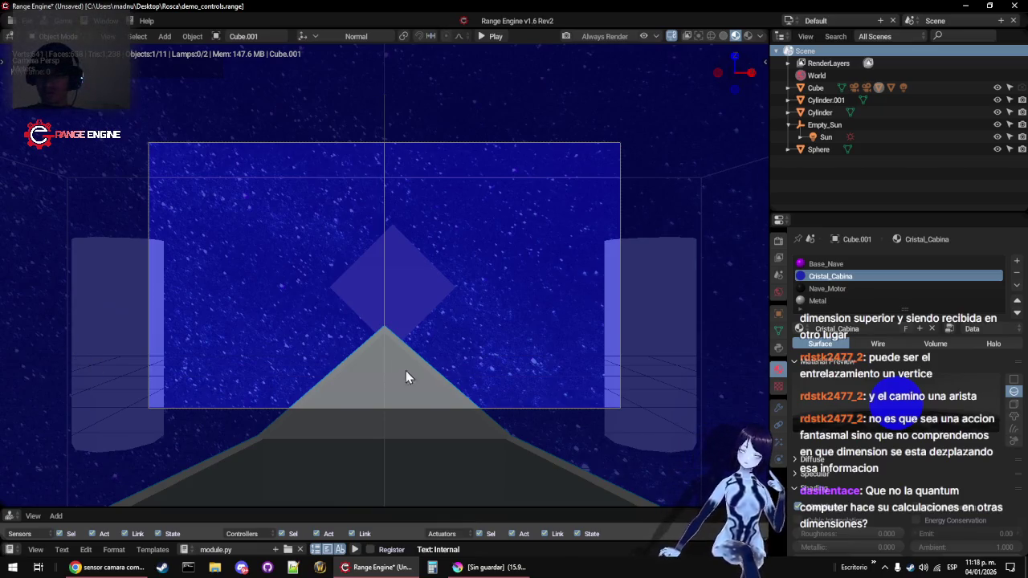
{"action": "key", "text": "ctrl+s"}
Overwrite demo_controls.range, then minimize the Range Engine window
{"action": "left_click", "coordinate": [201, 286]}
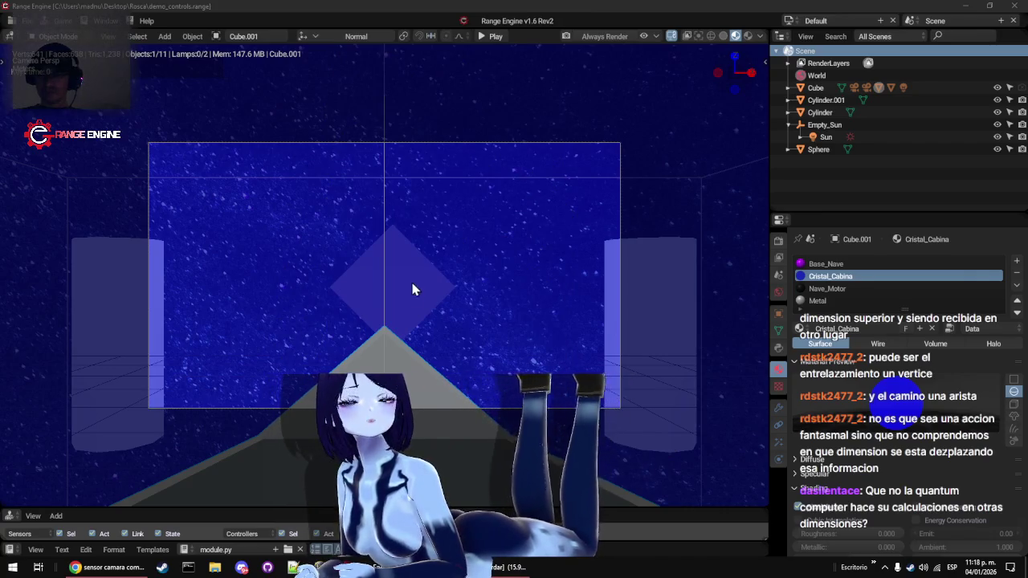
{"action": "left_click", "coordinate": [966, 6]}
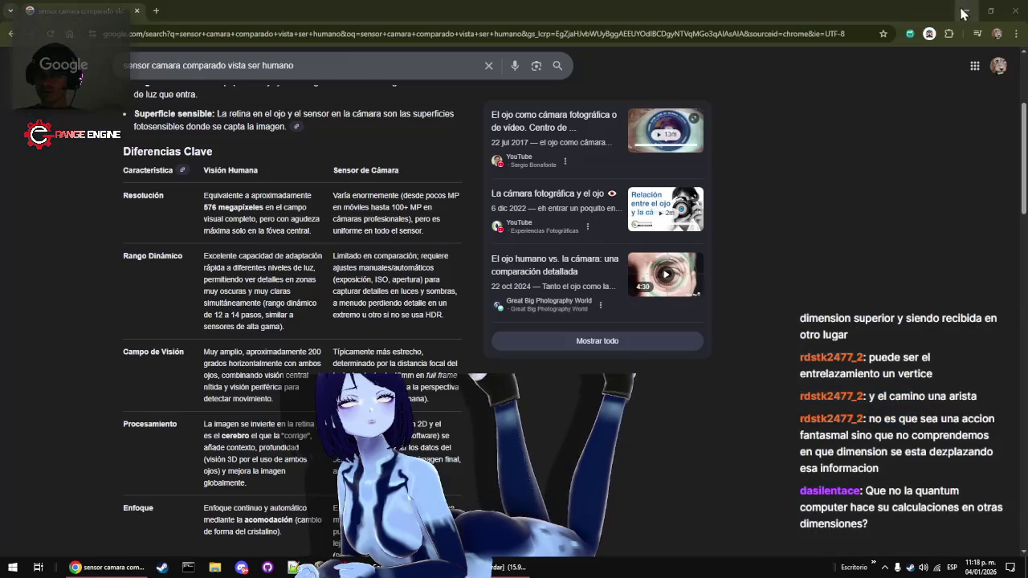
Minimize Chrome and drag the desktop mascot upright
{"action": "left_click", "coordinate": [1022, 14]}
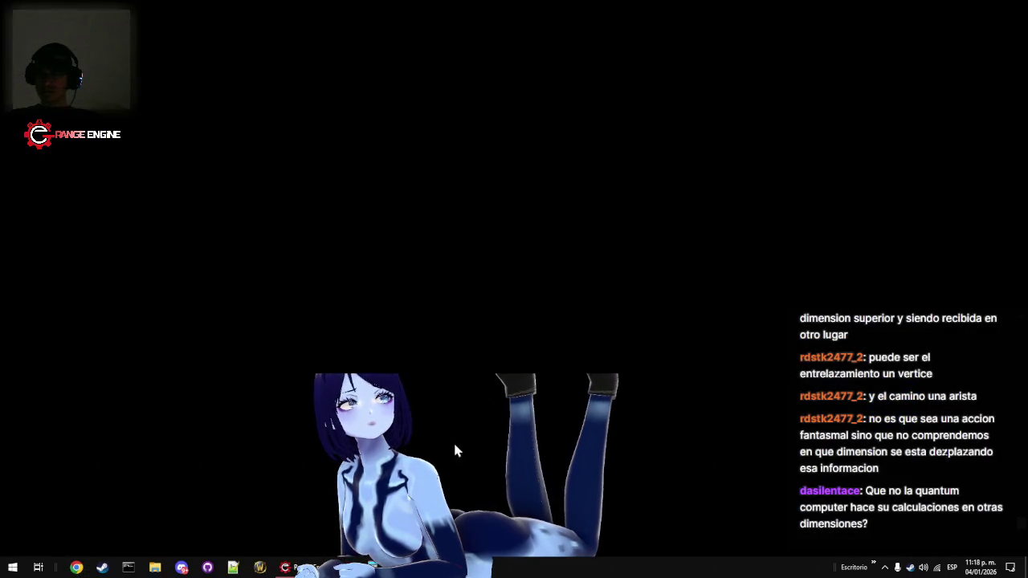
{"action": "mouse_move", "coordinate": [411, 472]}
{"action": "left_mouse_down"}
{"action": "mouse_move", "coordinate": [462, 113]}
{"action": "mouse_move", "coordinate": [486, 114]}
{"action": "left_mouse_up"}
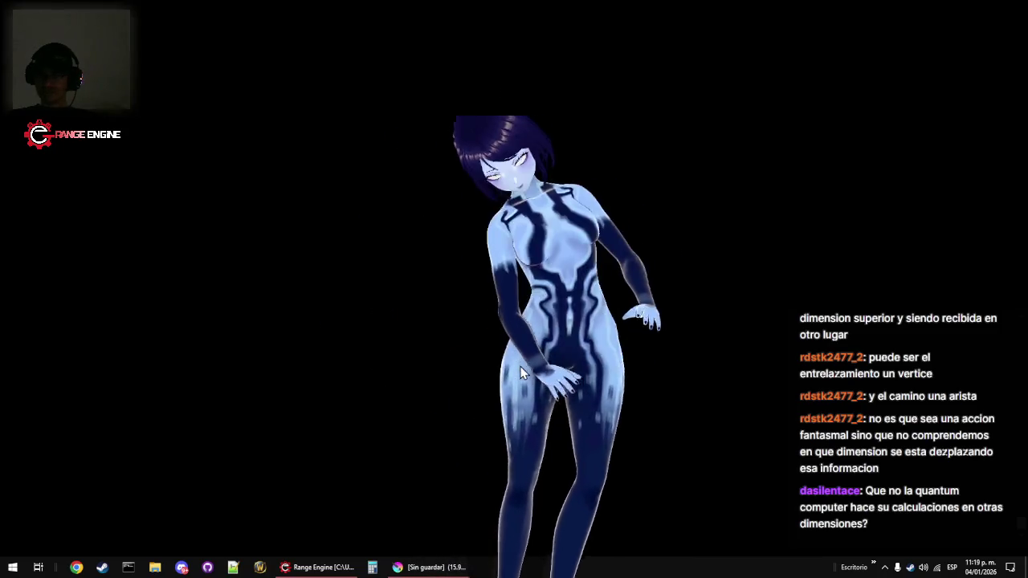